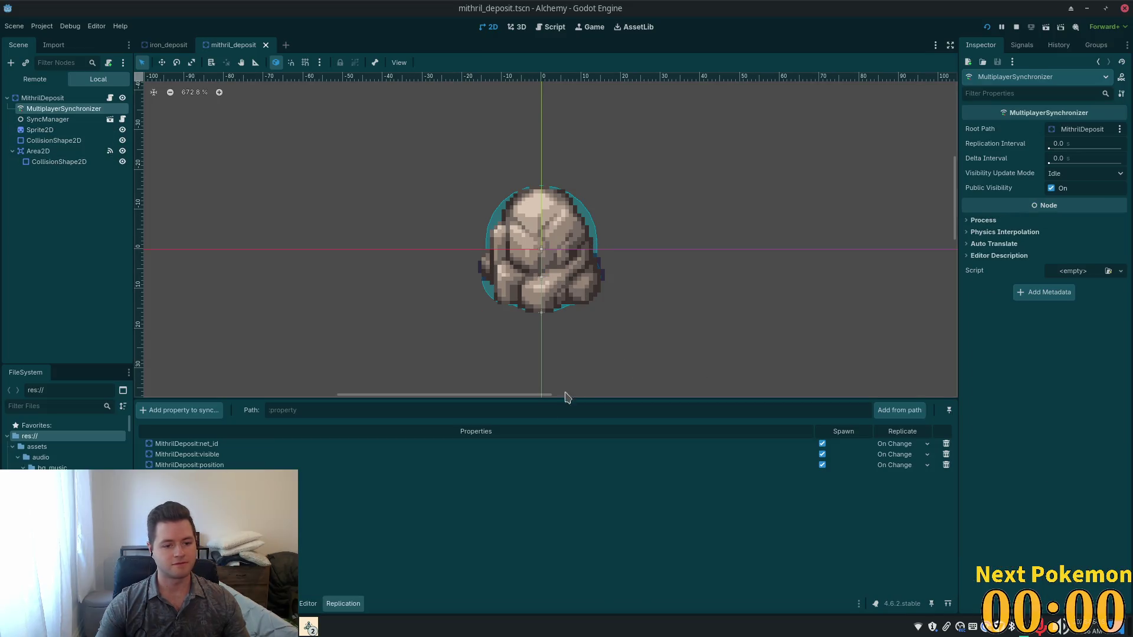
# Step: Begin adding a new synced property to MithrilDeposit's synchronizer, then switch to Cursor
pyautogui.click(180, 410)
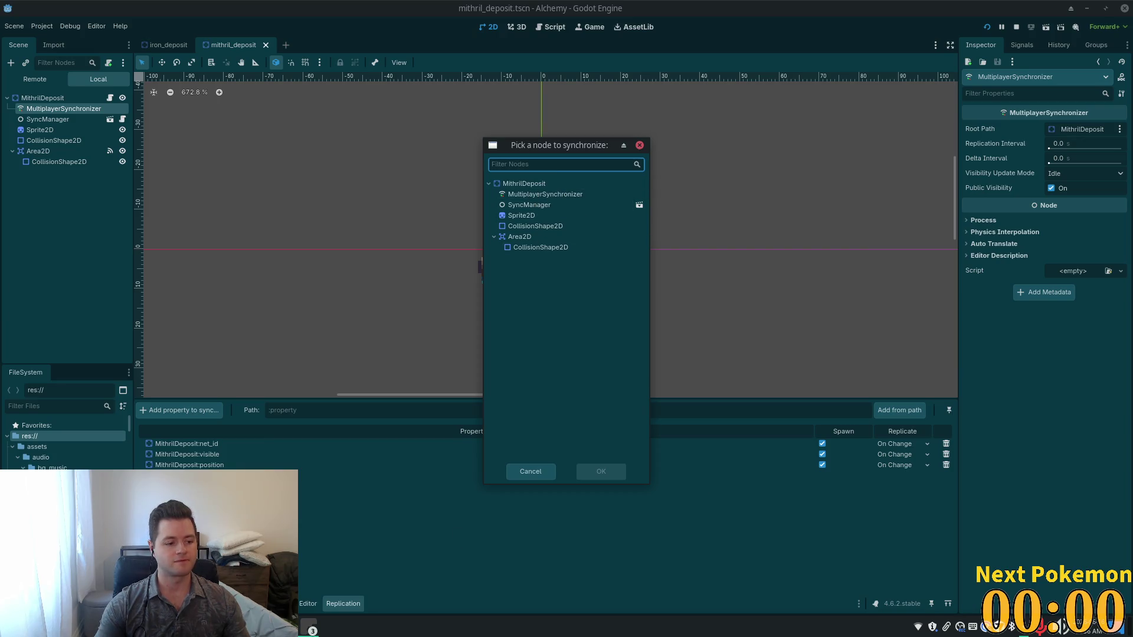
pyautogui.hotkey('alt', 'Tab')
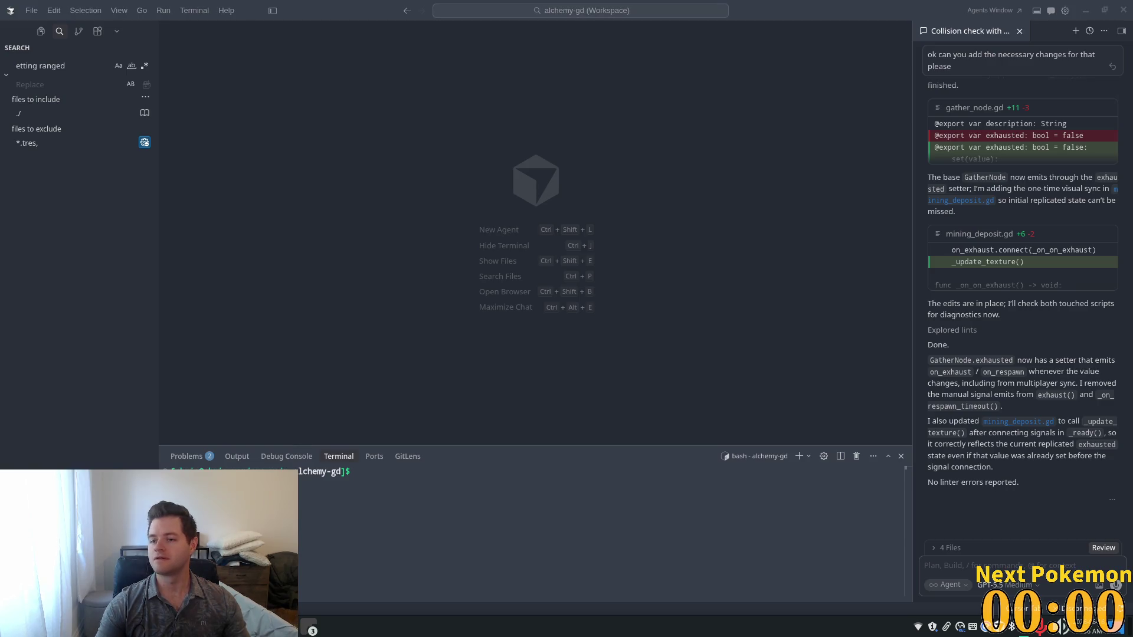
# Step: Focus the Cursor terminal panel, then return to the Godot editor
pyautogui.press('super')
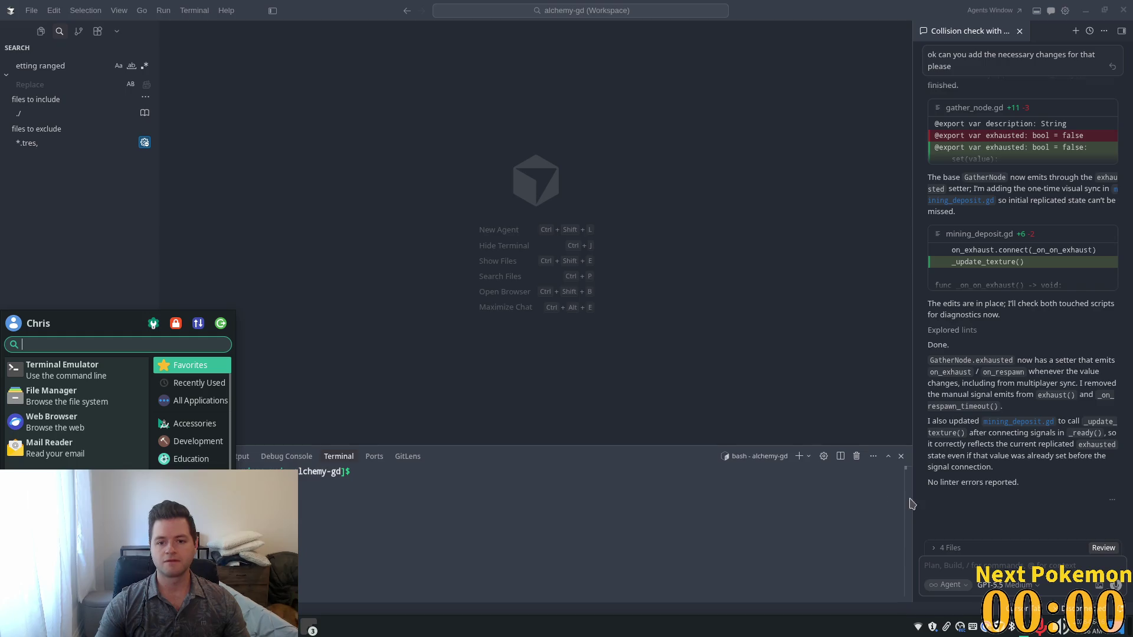
pyautogui.click(602, 496)
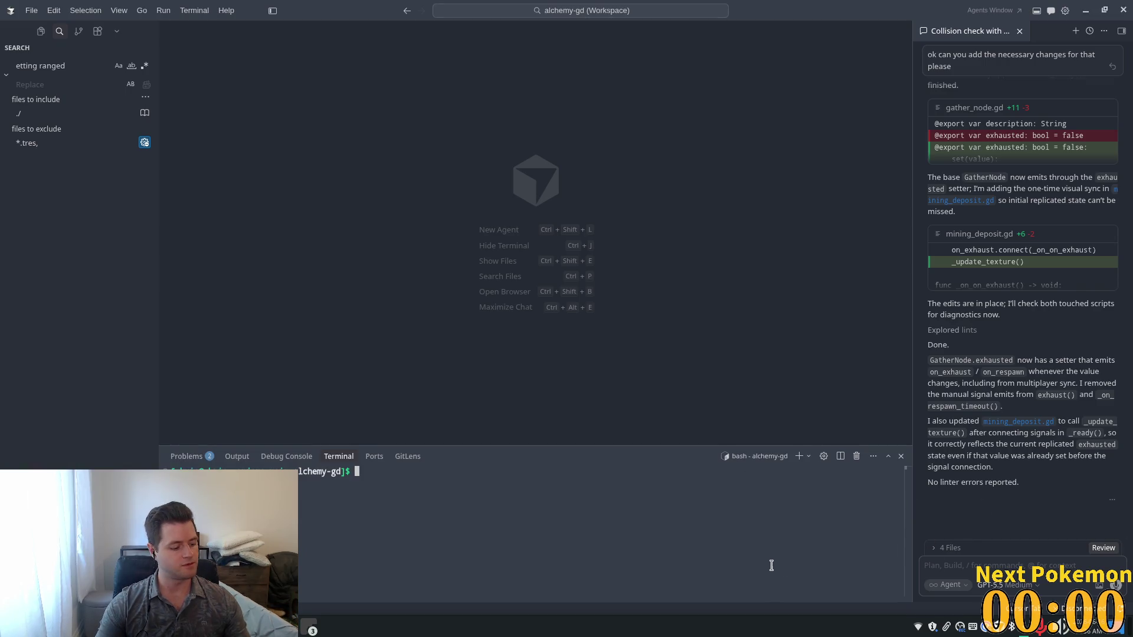
pyautogui.hotkey('alt', 'Tab')
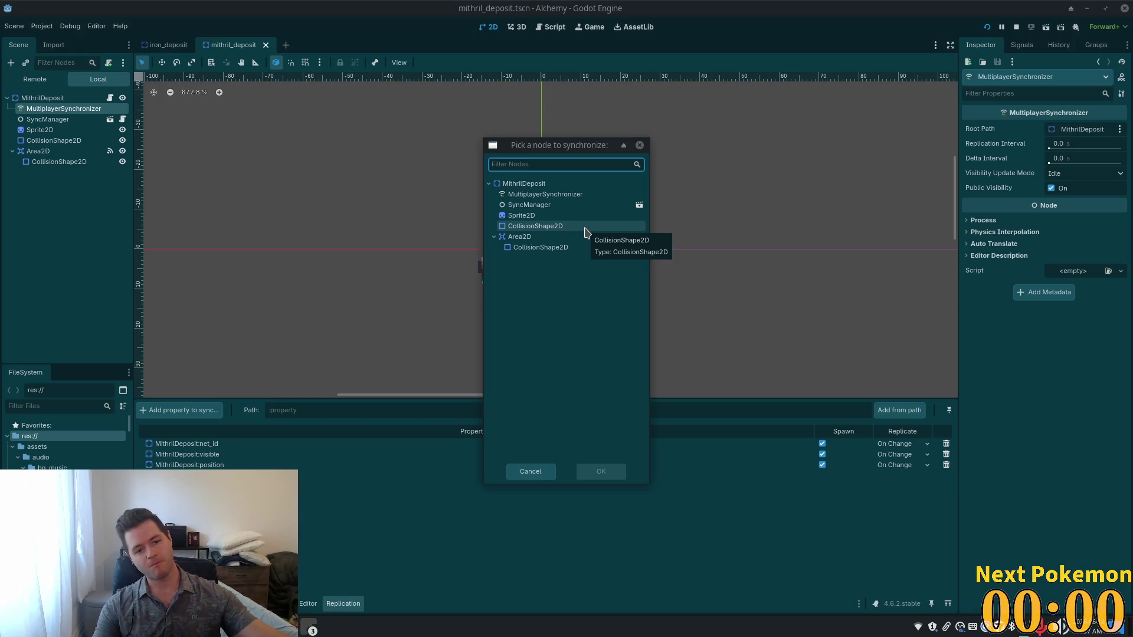
# Step: Add MithrilDeposit's exhausted property with On Change replication and save mithril_deposit.tscn
pyautogui.doubleClick(557, 194)
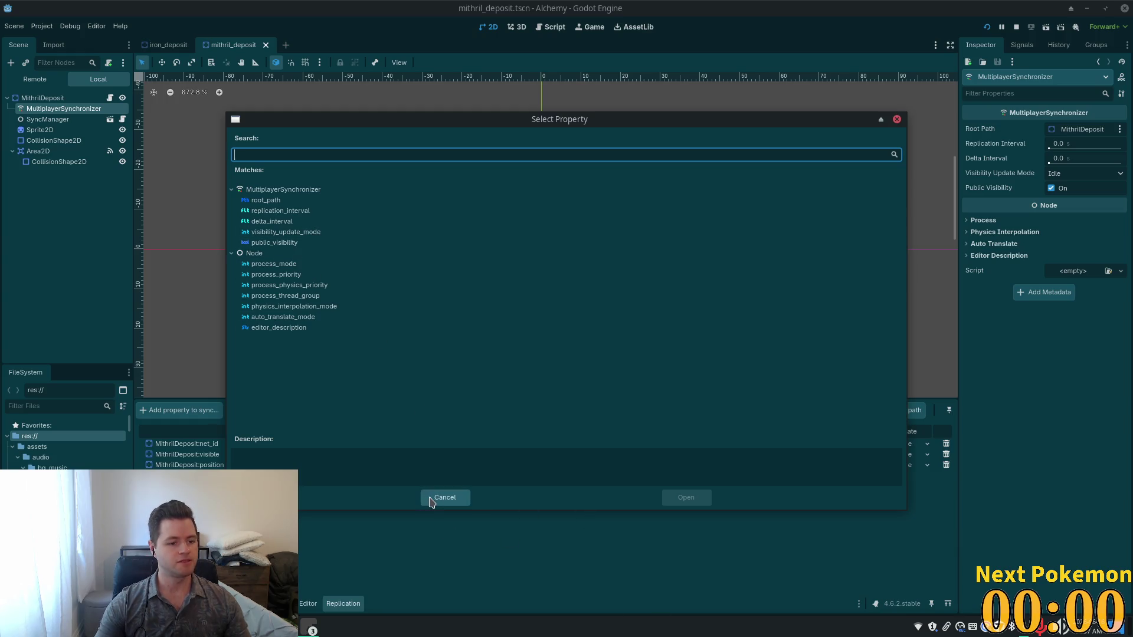
pyautogui.click(436, 497)
pyautogui.click(179, 410)
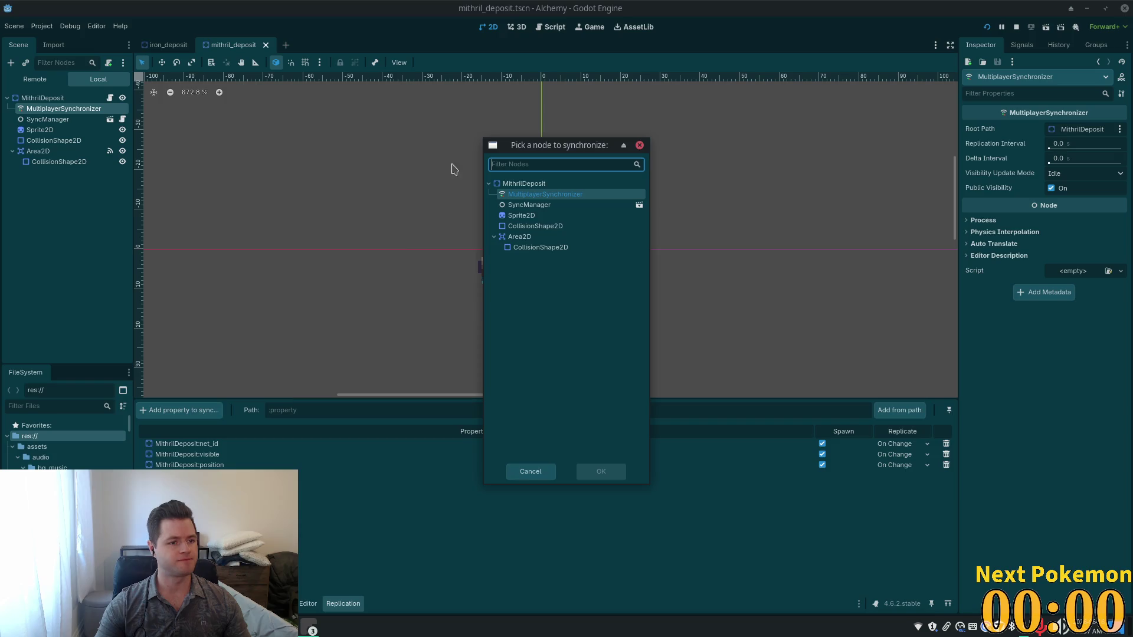
pyautogui.click(512, 184)
pyautogui.click(600, 472)
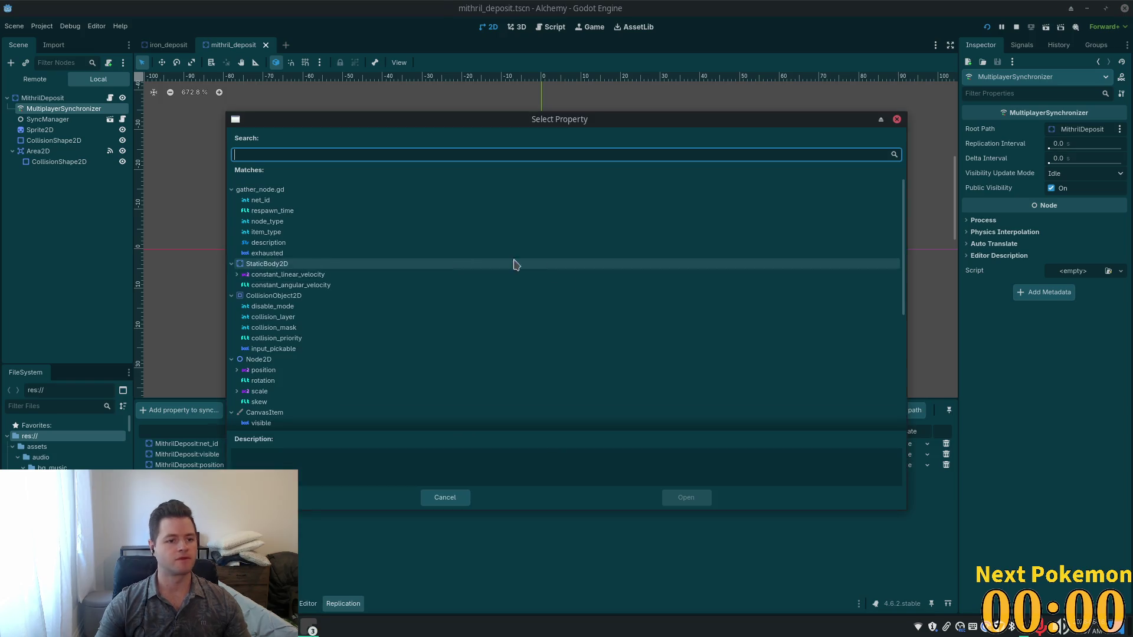
pyautogui.doubleClick(269, 253)
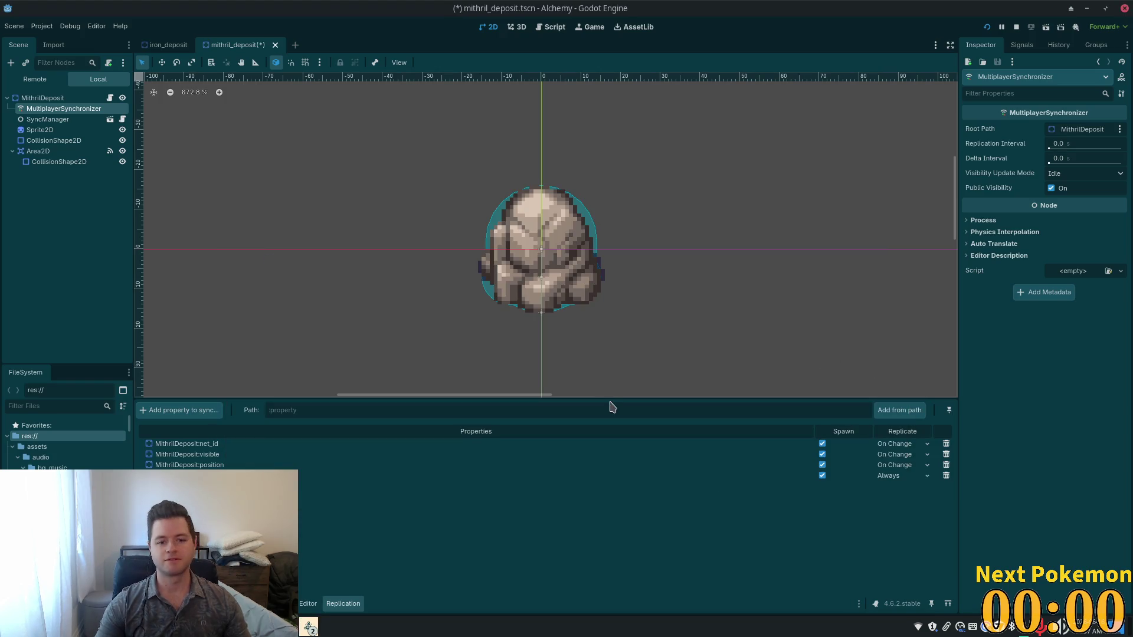
pyautogui.click(894, 480)
pyautogui.click(905, 512)
pyautogui.hotkey('ctrl', 's')
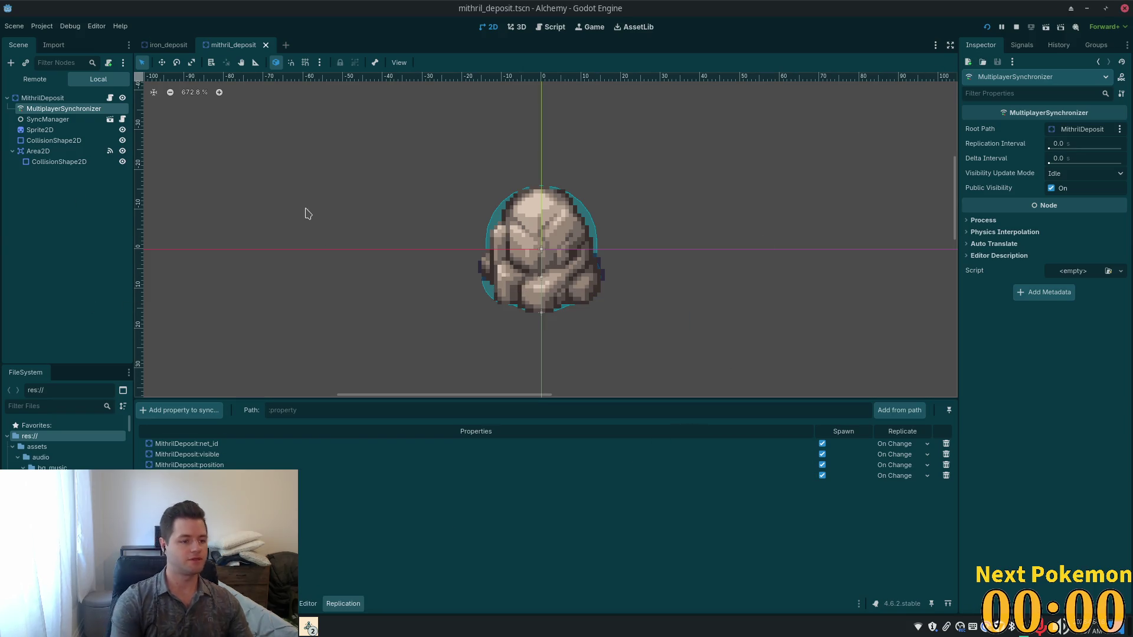
# Step: Revert the iron deposit Sprite2D's Visibility > Modulate tint to plain white
pyautogui.hotkey('alt', 'shift', 'o')
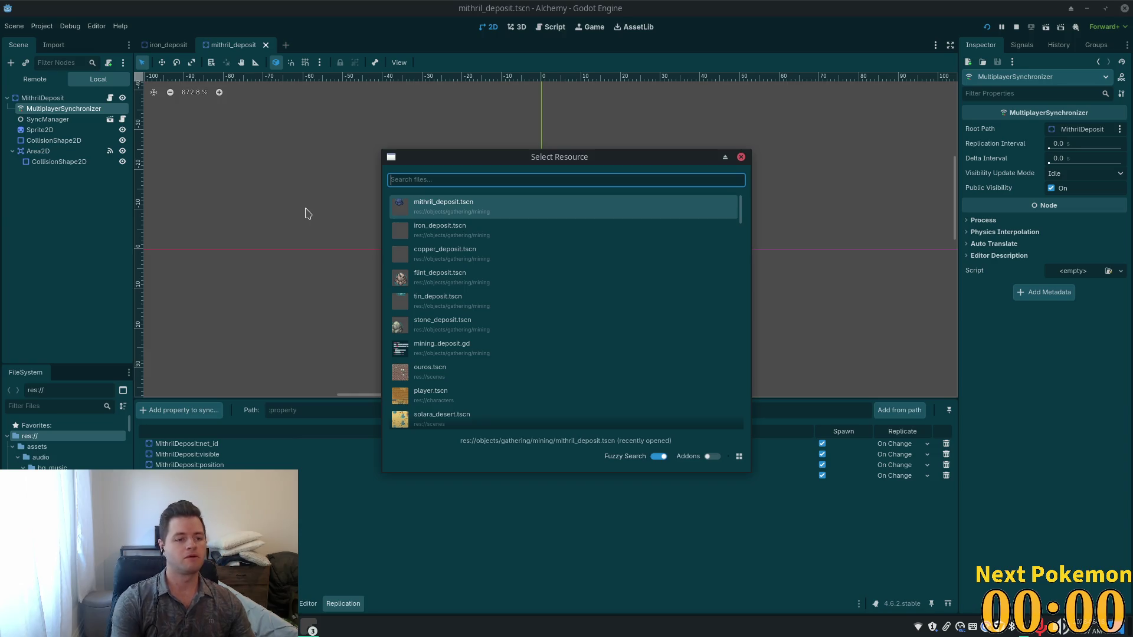
pyautogui.press('Escape')
pyautogui.click(168, 45)
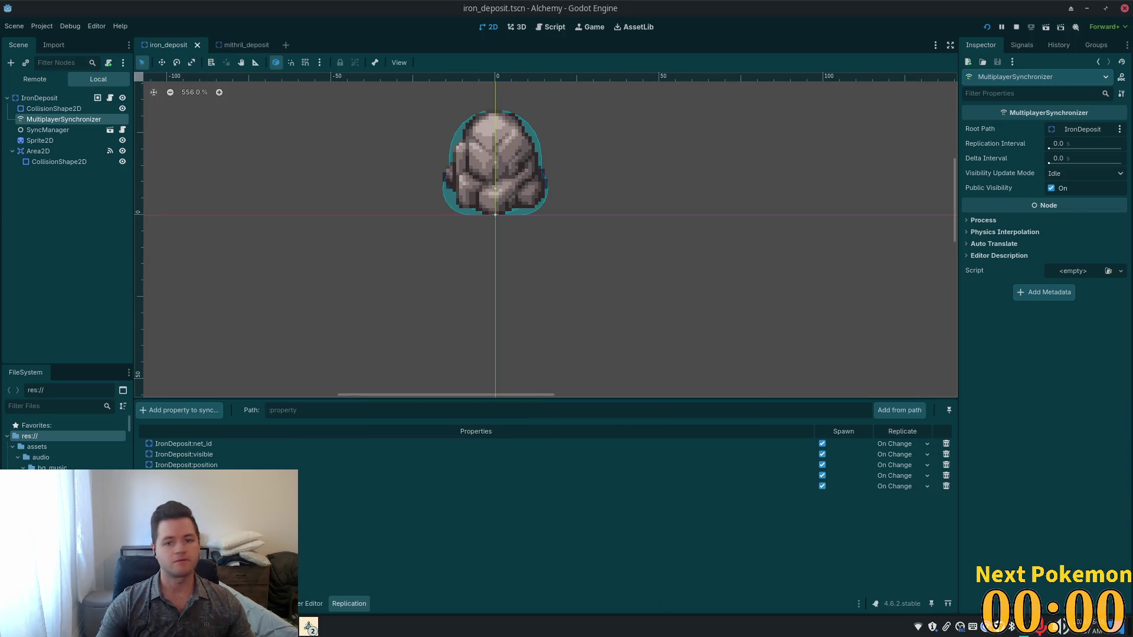
pyautogui.click(39, 97)
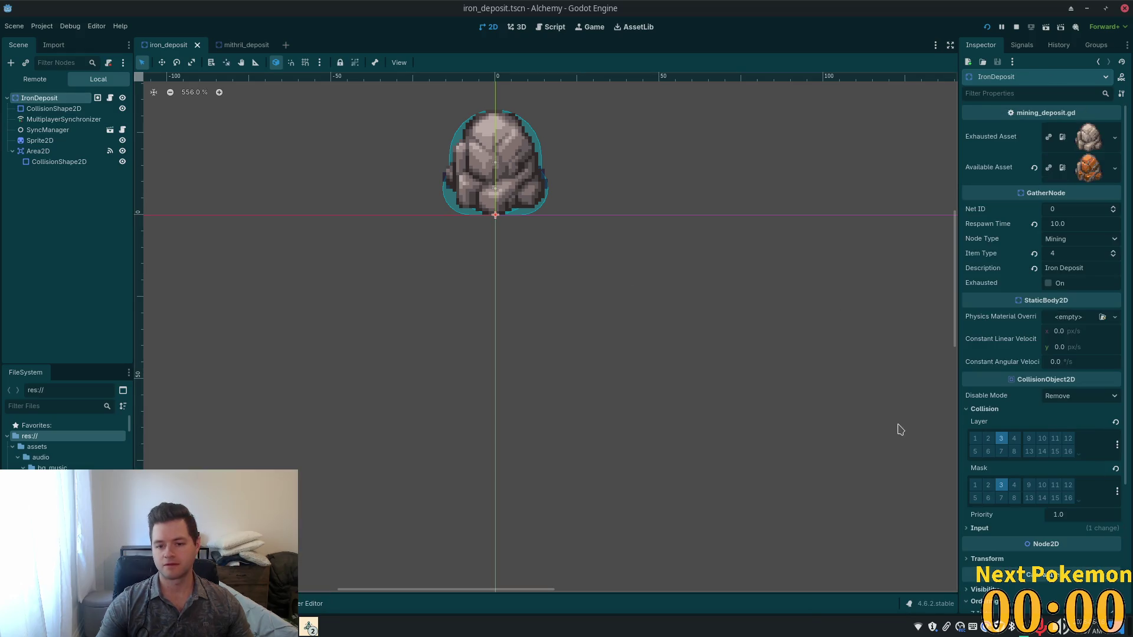
pyautogui.scroll(-3, 1066, 407)
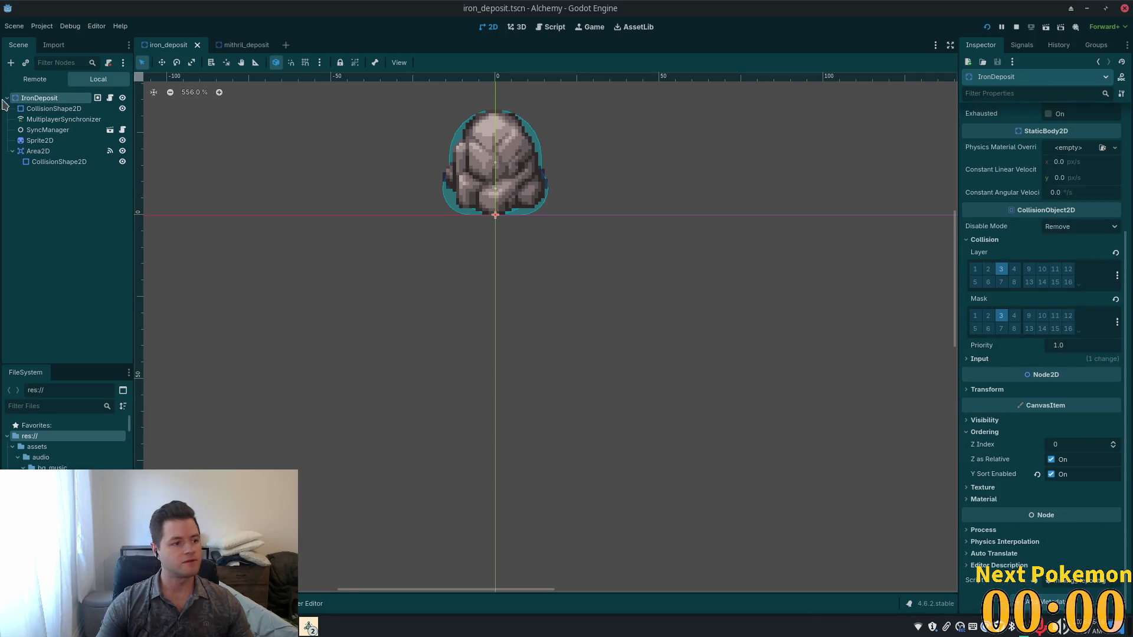
pyautogui.click(62, 119)
pyautogui.click(40, 140)
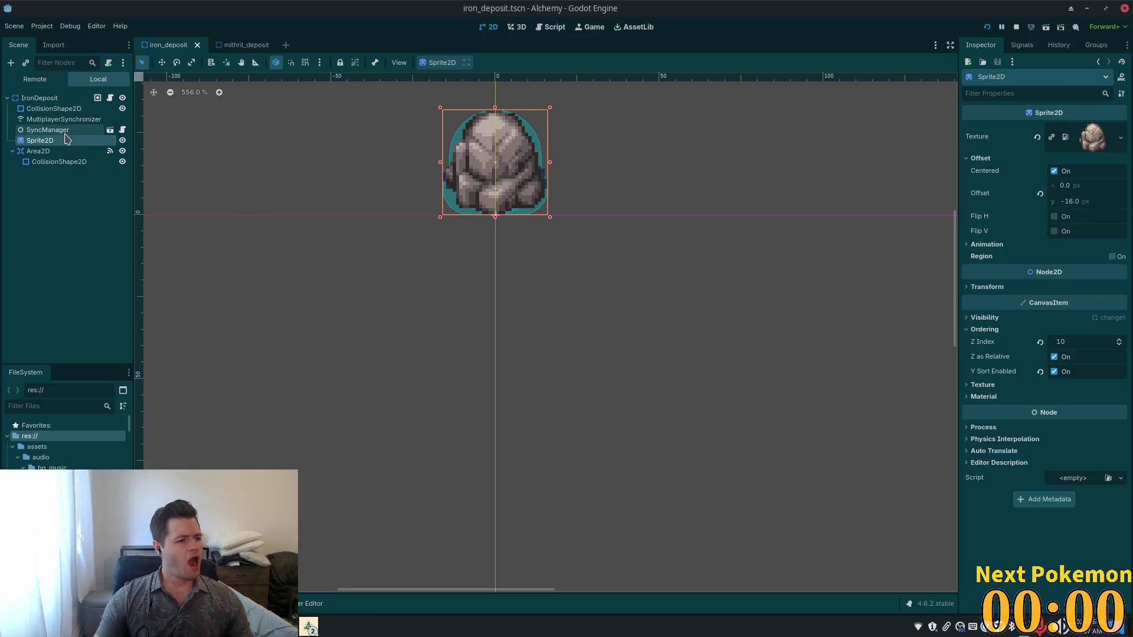
pyautogui.click(984, 318)
pyautogui.click(1036, 347)
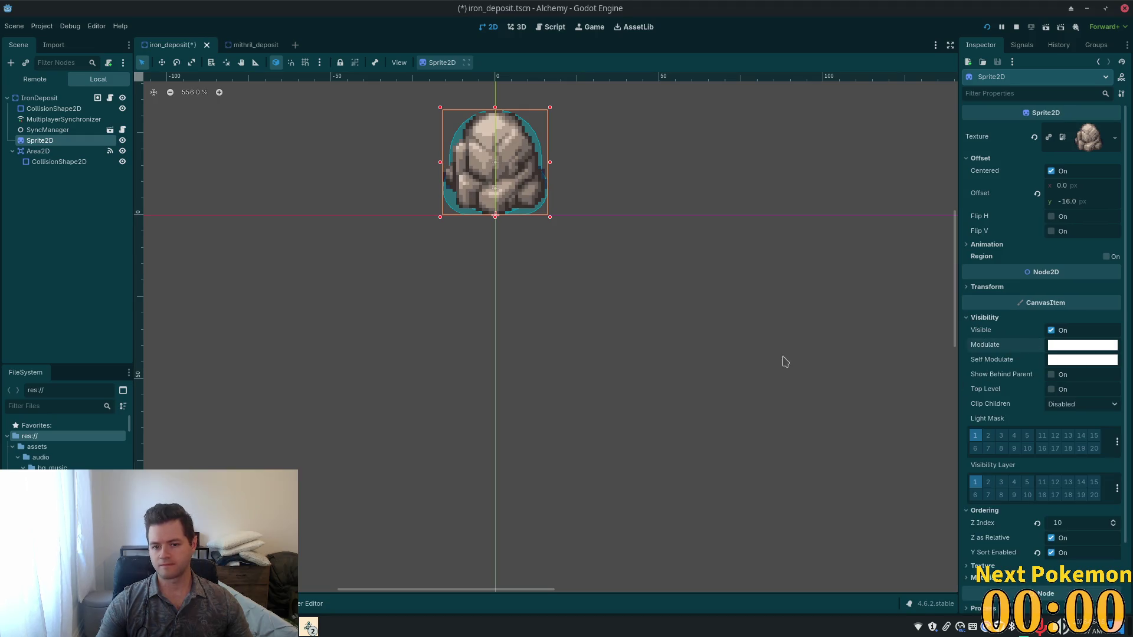
pyautogui.click(42, 219)
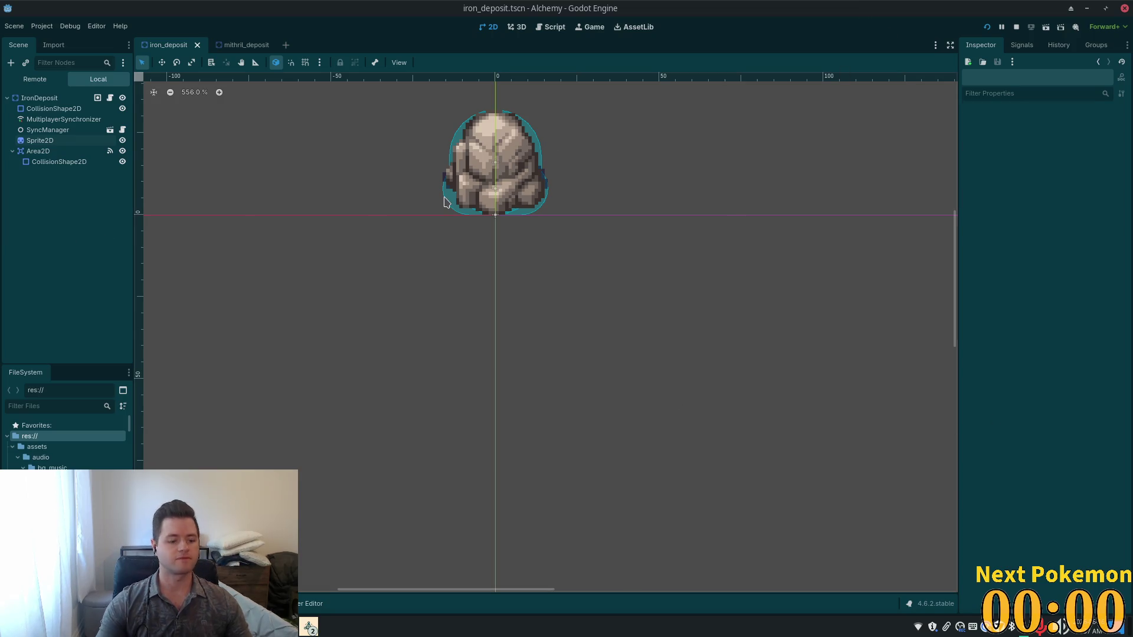
# Step: Open gold_deposit.tscn through Quick Open by searching 'gold_'
pyautogui.hotkey('shift', 'alt', 'o')
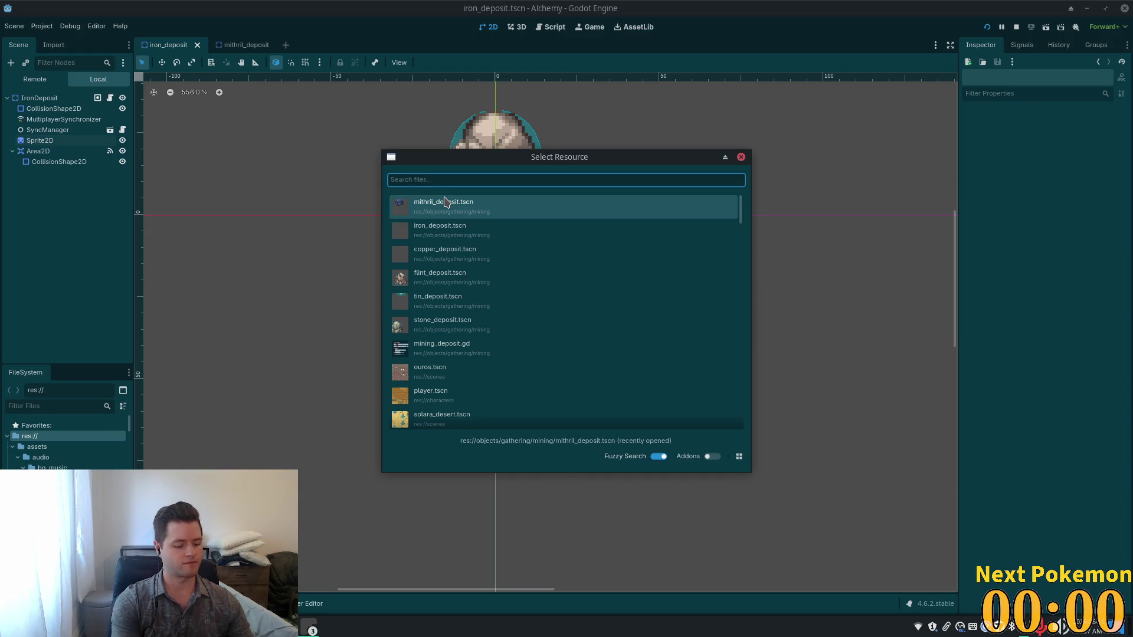
pyautogui.write('gold_depo')
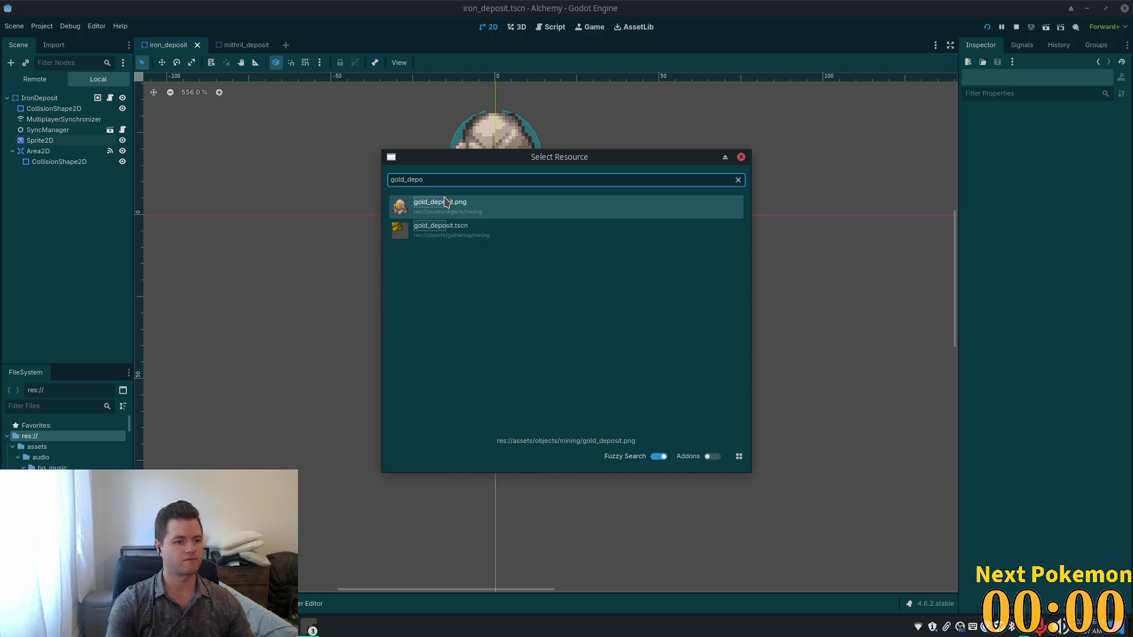
pyautogui.press('Escape')
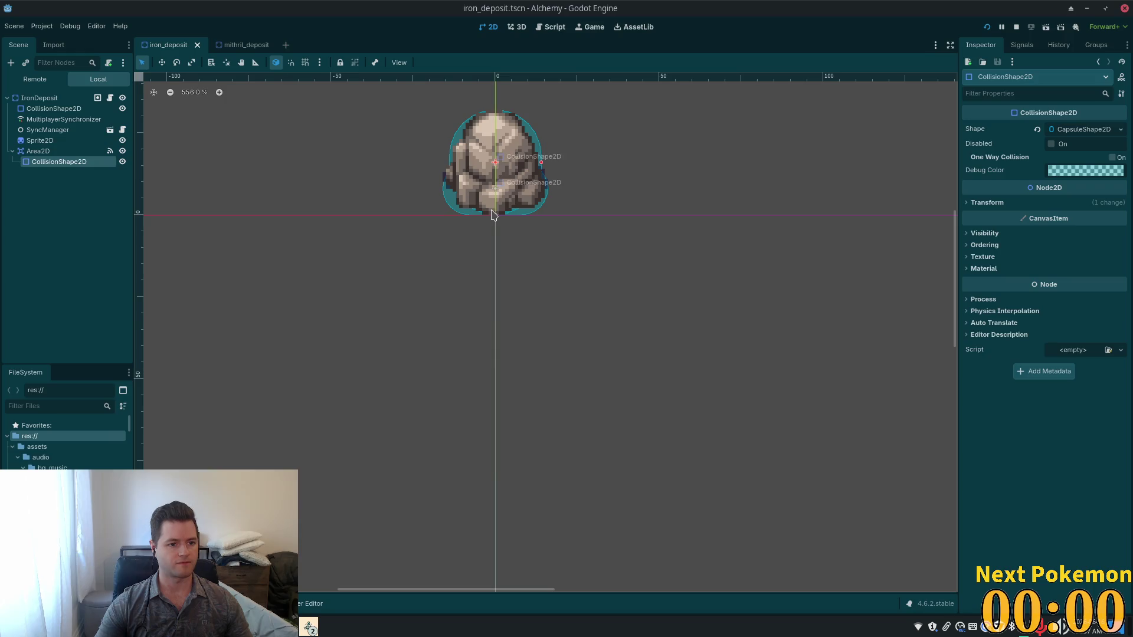
pyautogui.hotkey('shift', 'alt', 'o')
pyautogui.write('gold_')
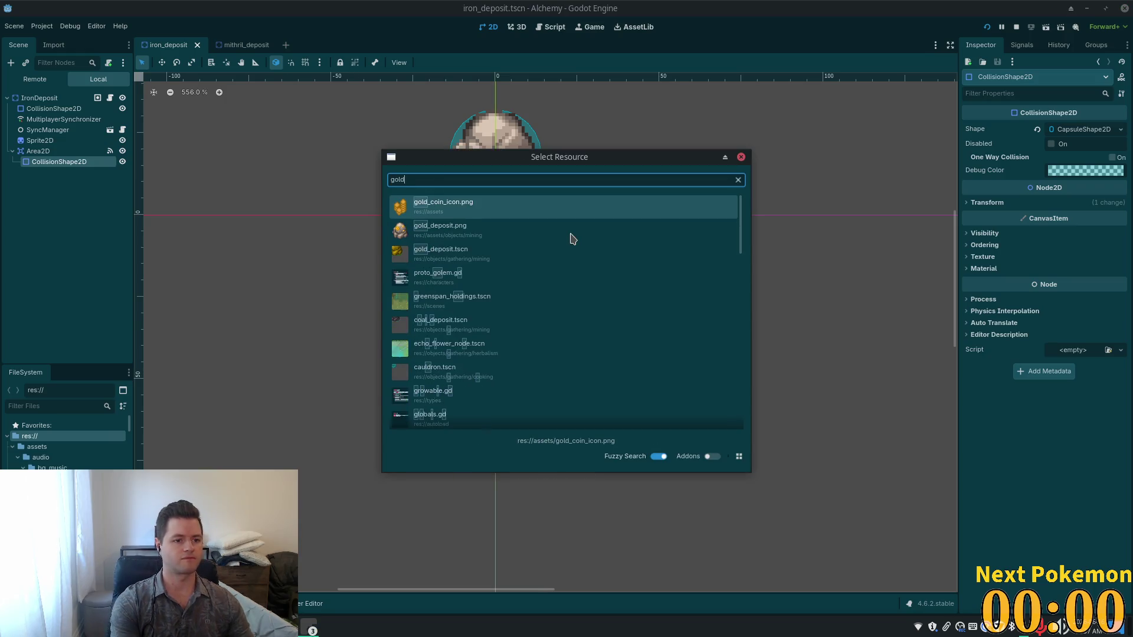
pyautogui.click(510, 254)
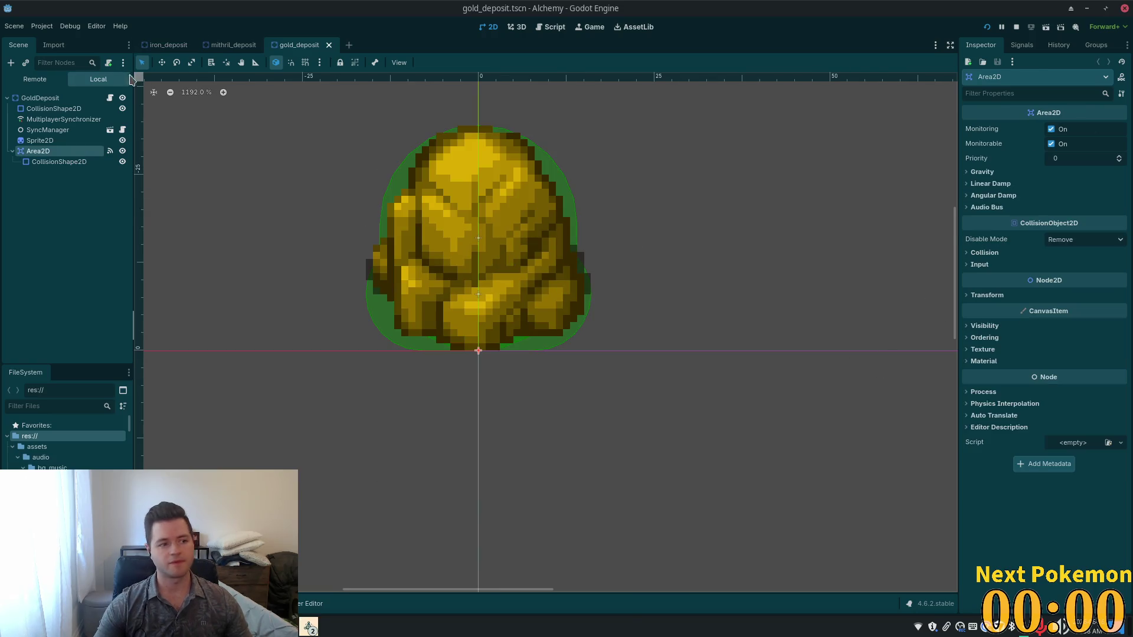
# Step: Reset the GoldDeposit root's yellow Modulate tint back to white
pyautogui.click(41, 97)
pyautogui.scroll(-4, 1022, 299)
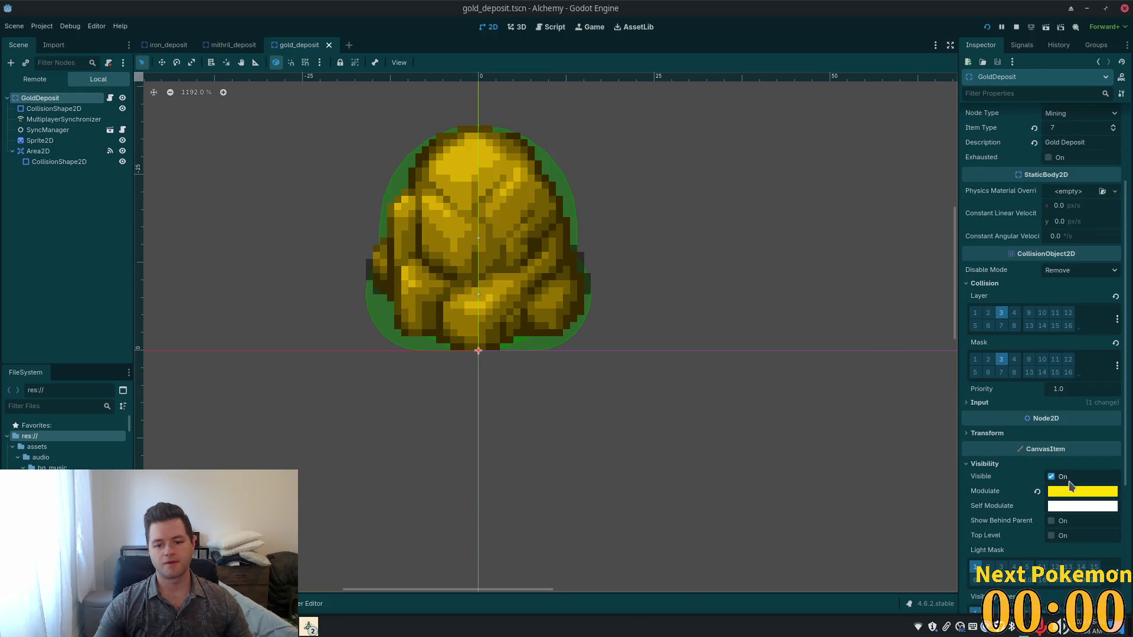
pyautogui.click(1036, 491)
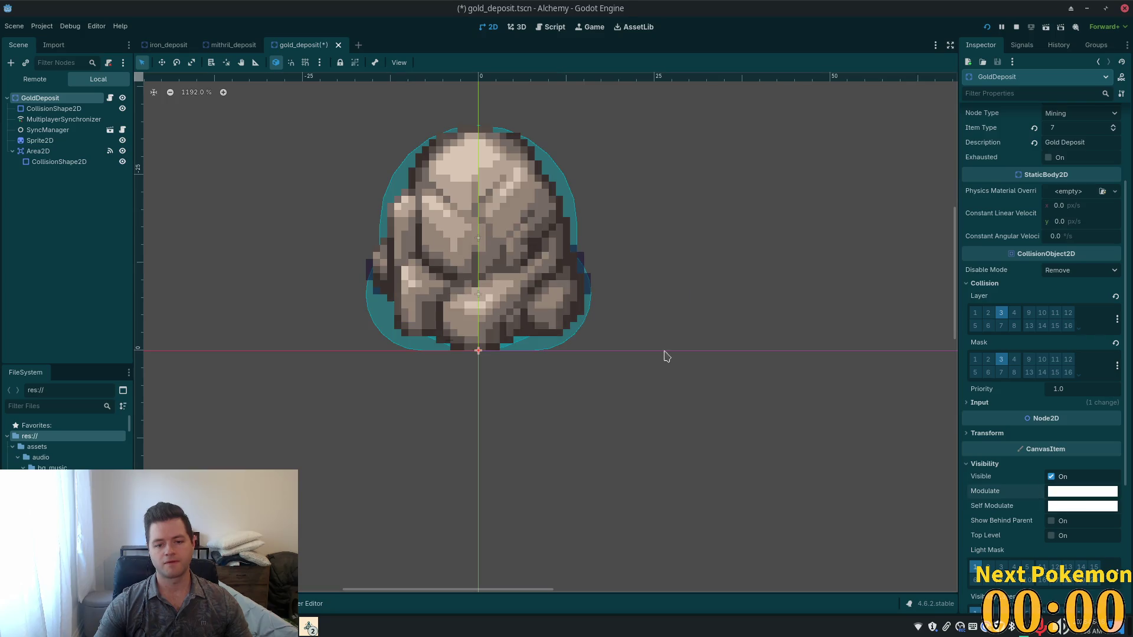
pyautogui.click(45, 210)
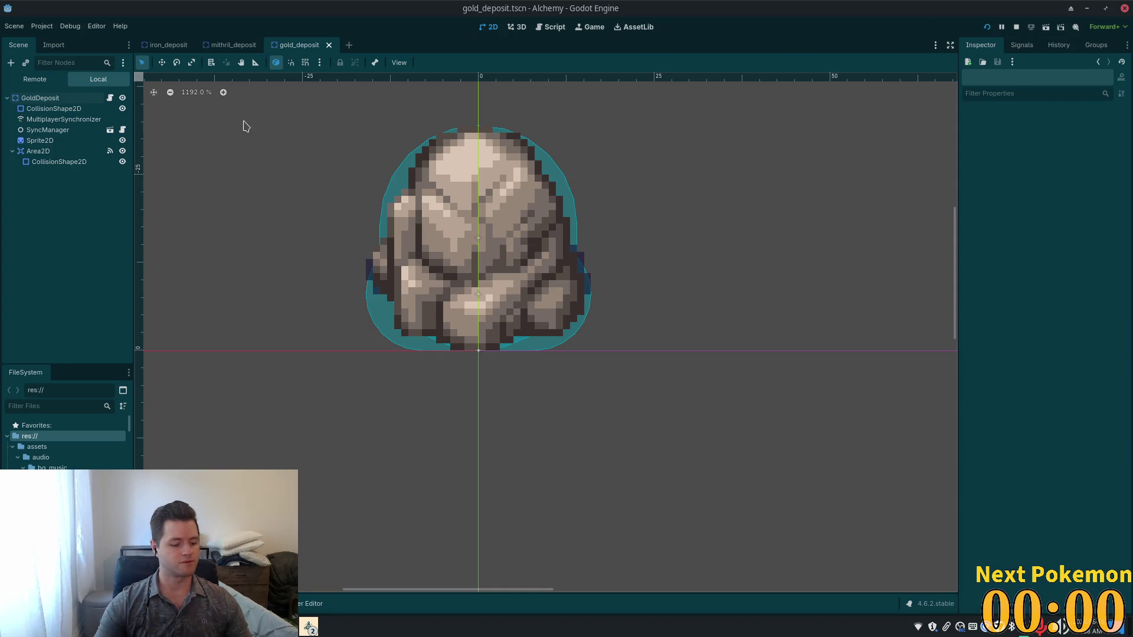
# Step: Open silver_deposit.tscn, inspect its sprite and root node, and save it
pyautogui.hotkey('alt', 'shift', 'o')
pyautogui.write('silver_depo')
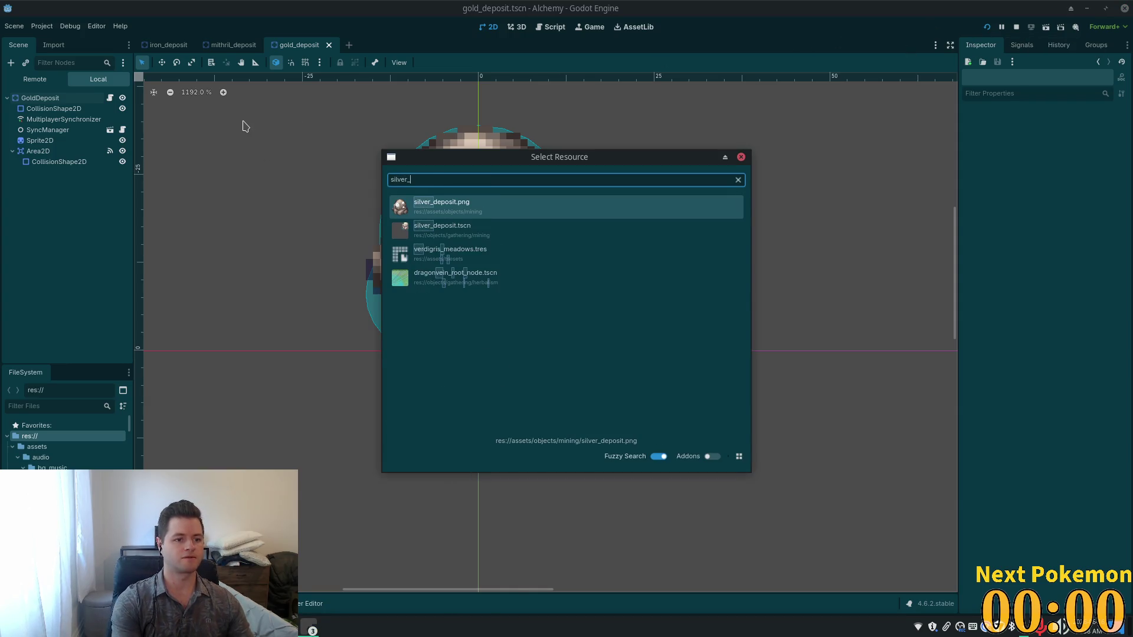
pyautogui.doubleClick(427, 229)
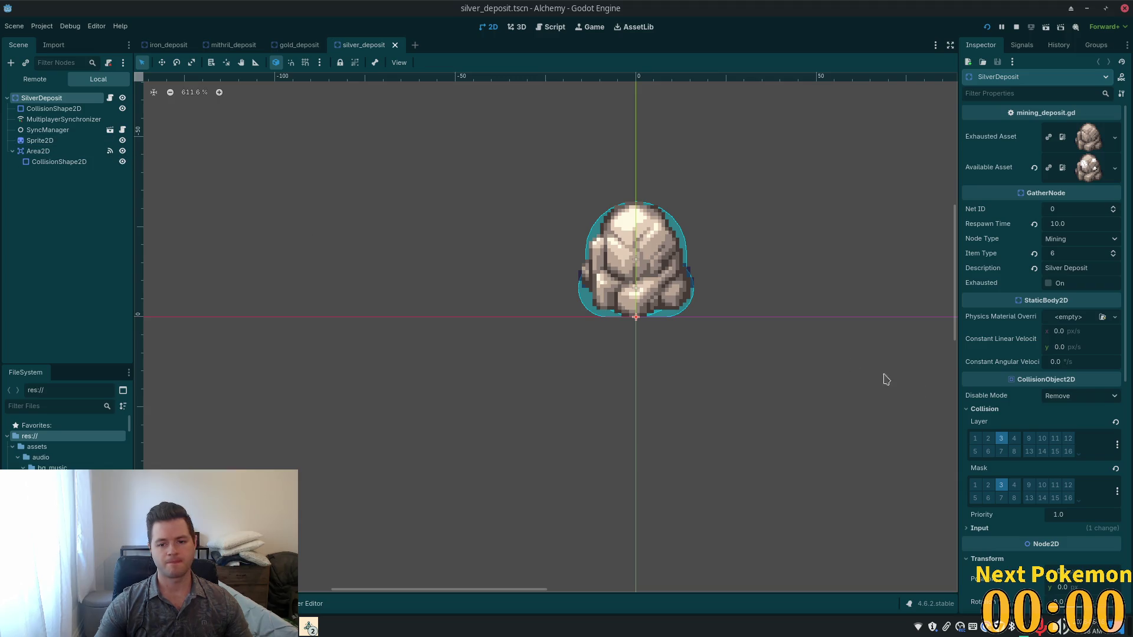
pyautogui.click(40, 140)
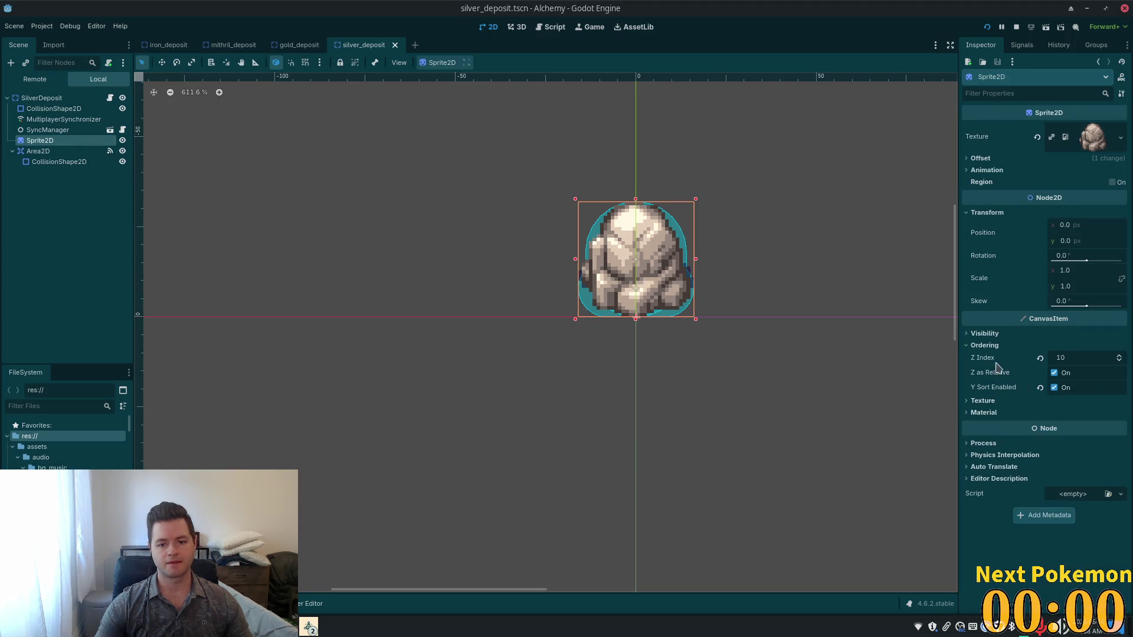
pyautogui.click(58, 99)
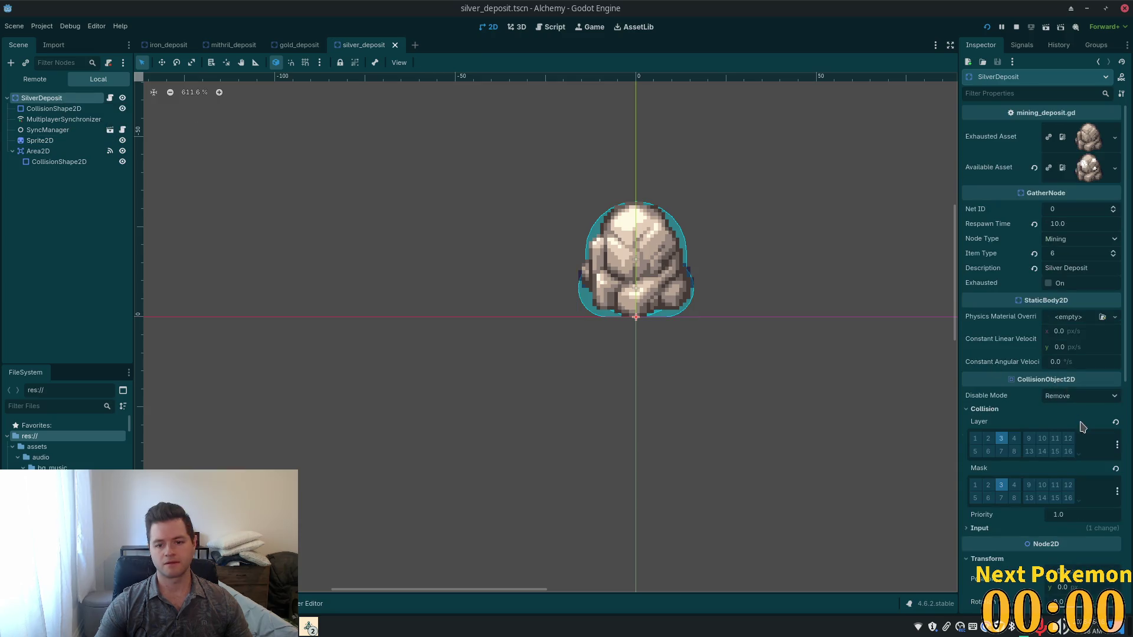
pyautogui.scroll(-10, 1083, 426)
pyautogui.hotkey('ctrl', 's')
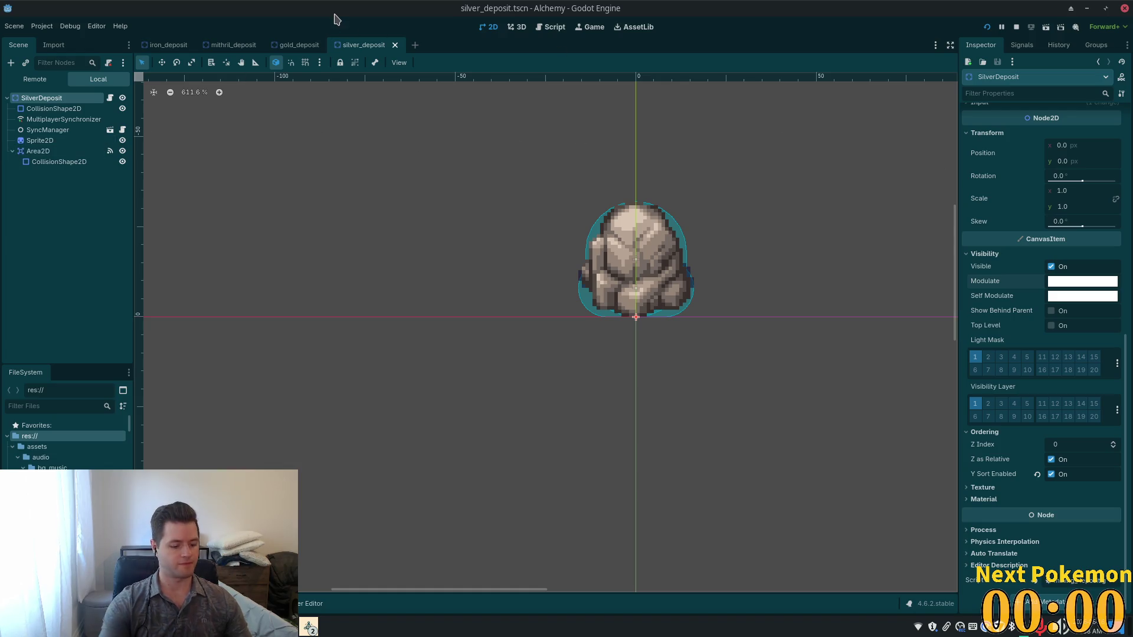
# Step: Open adamant_deposit.tscn, reset its green tint so the rock is grey, and save
pyautogui.hotkey('shift', 'alt', 'o')
pyautogui.write('adaman')
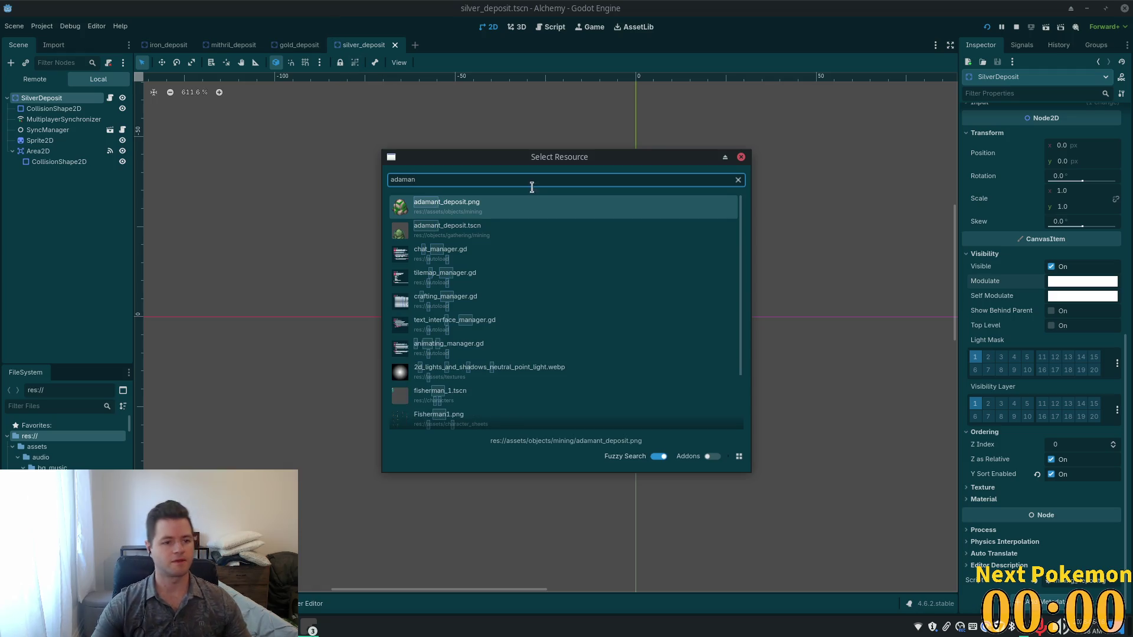
pyautogui.doubleClick(480, 229)
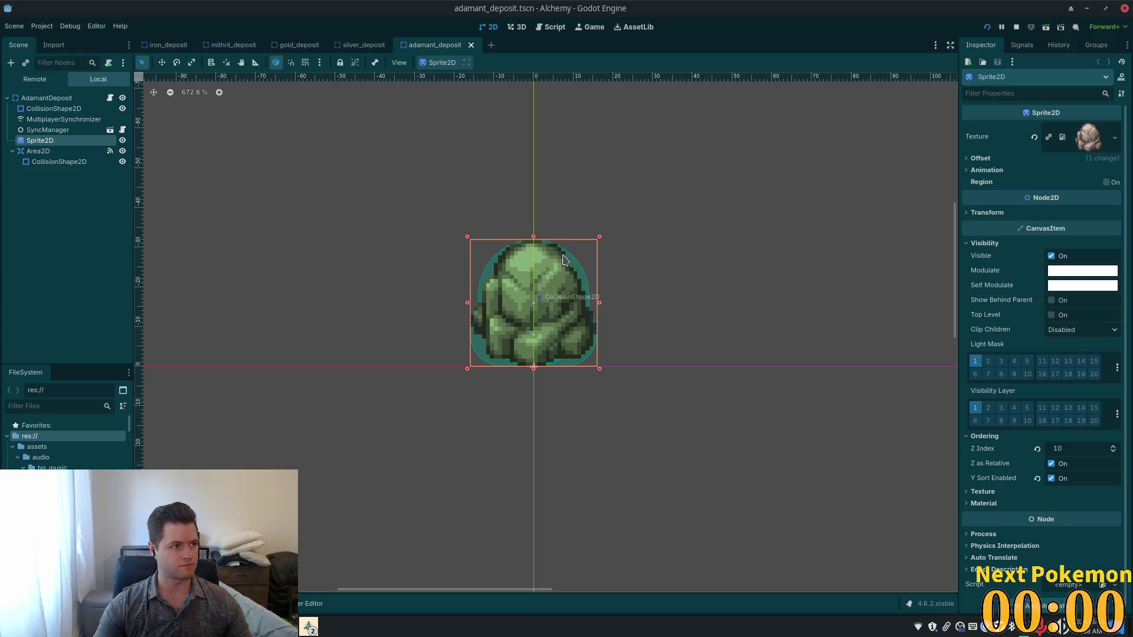
pyautogui.click(47, 98)
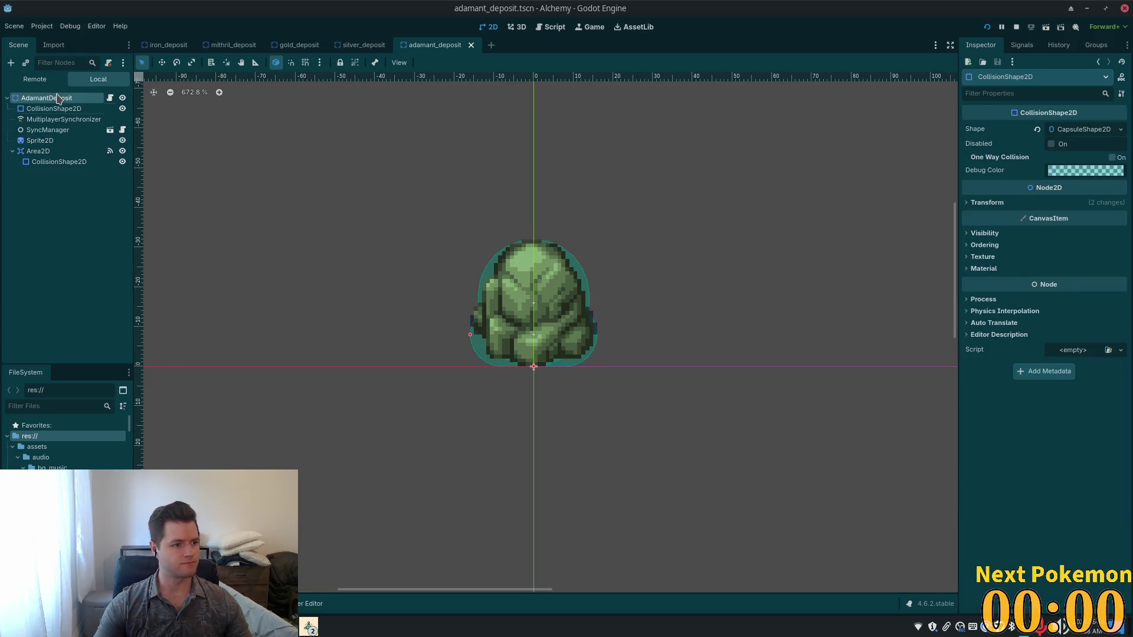
pyautogui.scroll(-3, 1038, 413)
pyautogui.click(1033, 491)
pyautogui.hotkey('ctrl', 's')
# Step: Return to the gold_deposit scene tab
pyautogui.click(46, 109)
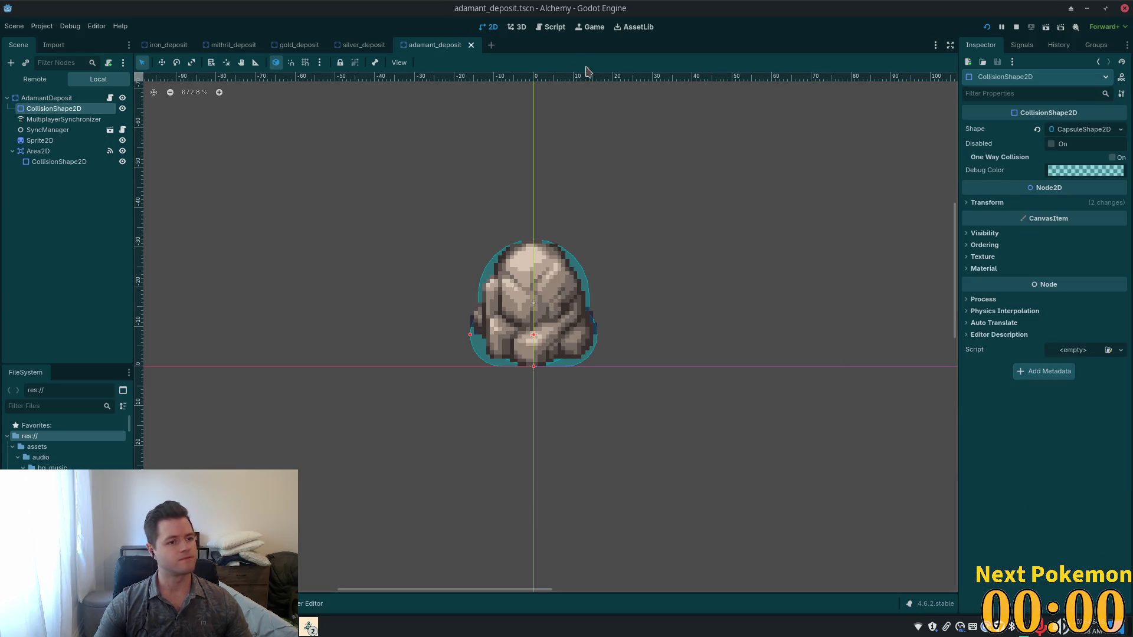
pyautogui.click(350, 47)
pyautogui.click(295, 46)
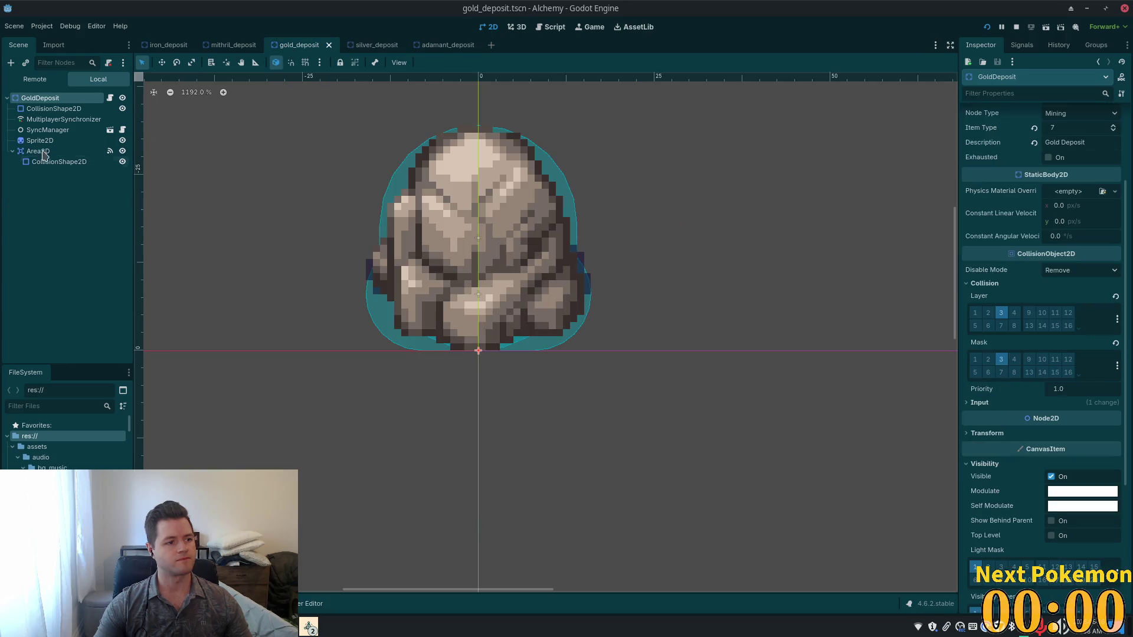
# Step: Add GoldDeposit:exhausted to the synchronizer with On Change replication and save
pyautogui.click(61, 119)
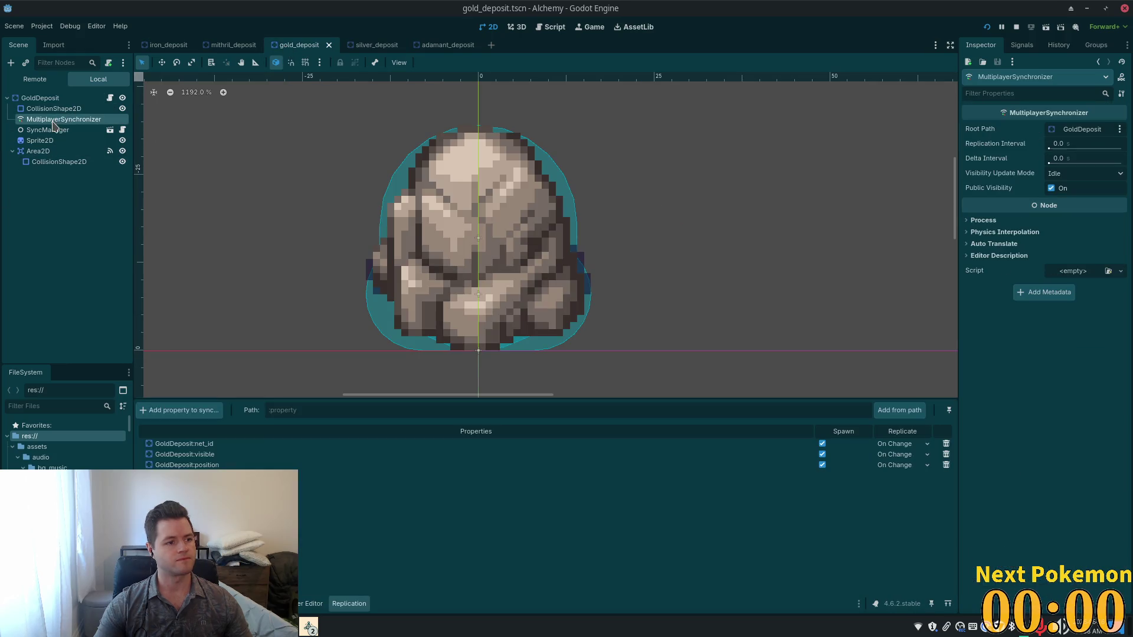
pyautogui.click(180, 410)
pyautogui.doubleClick(544, 184)
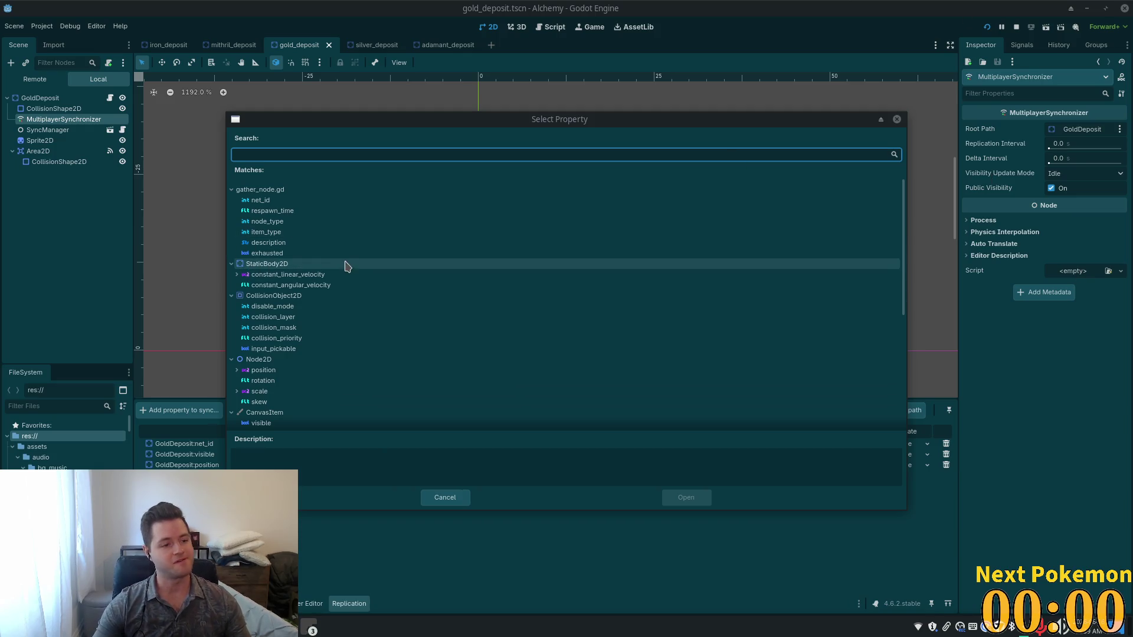
pyautogui.click(320, 257)
pyautogui.doubleClick(321, 257)
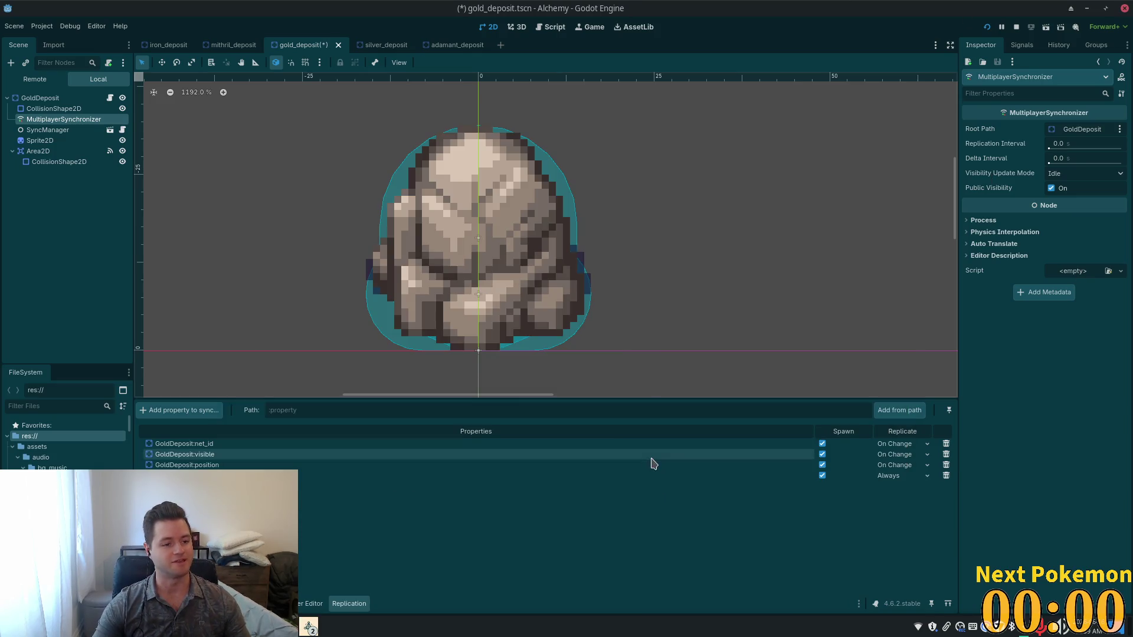
pyautogui.click(891, 475)
pyautogui.click(893, 511)
pyautogui.hotkey('ctrl', 's')
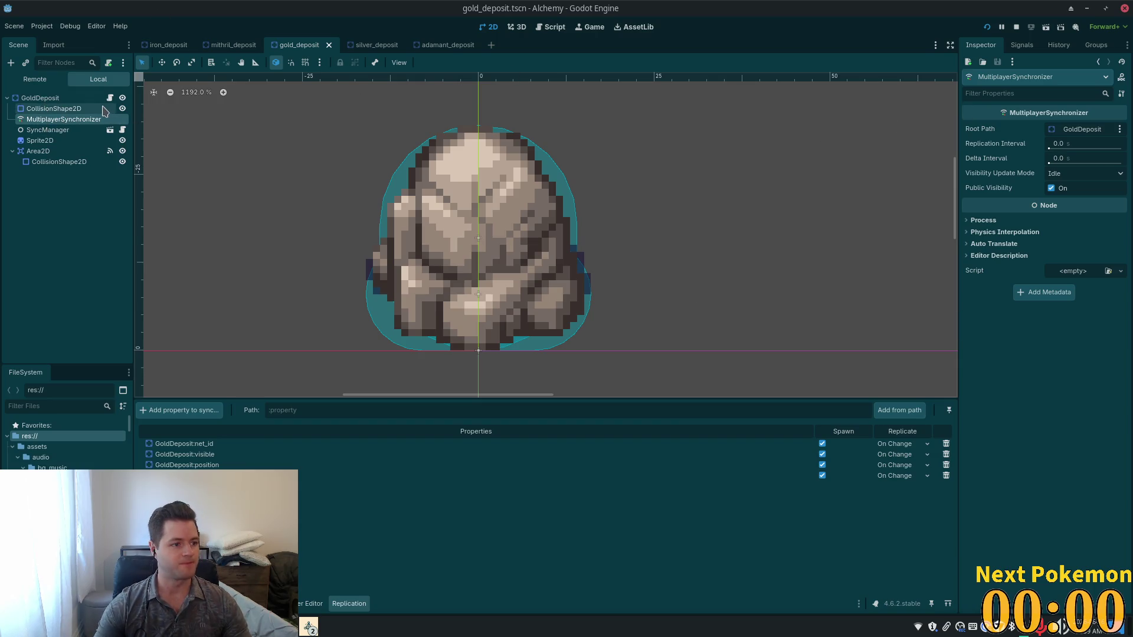
# Step: Check GoldDeposit's Exhausted Asset and Available Asset textures and save the scene again
pyautogui.click(42, 140)
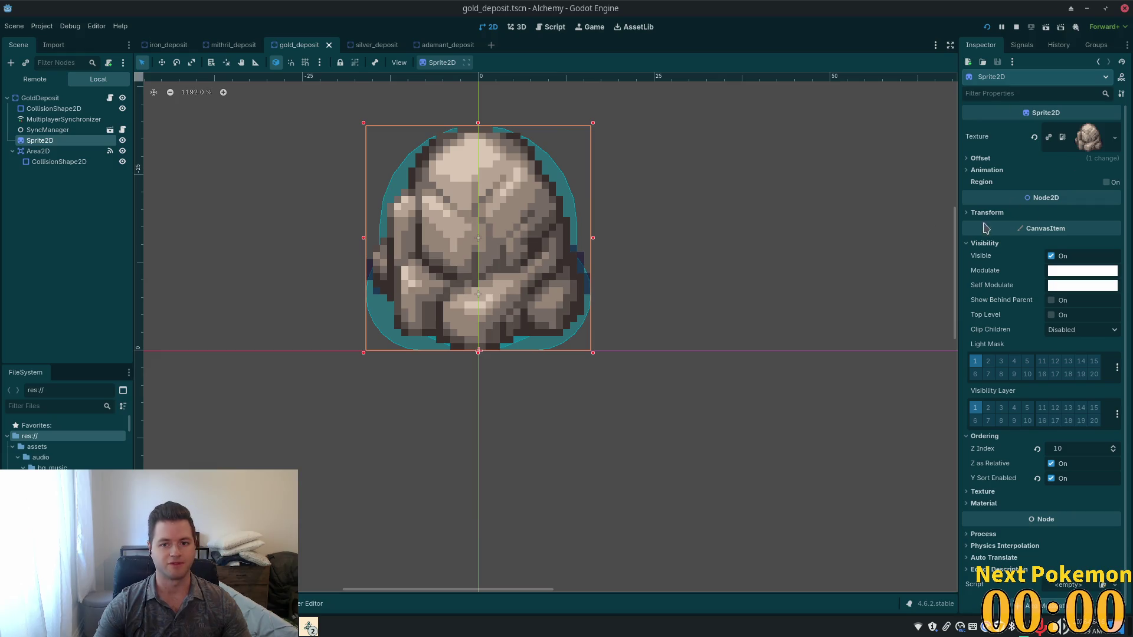
pyautogui.click(866, 241)
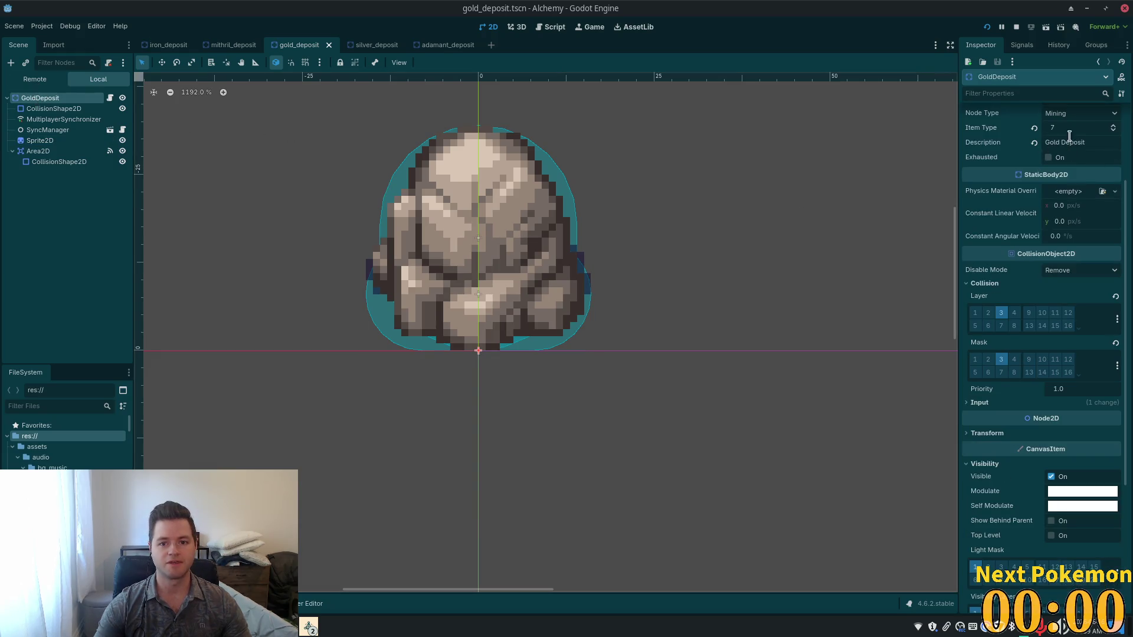
pyautogui.scroll(3, 1042, 153)
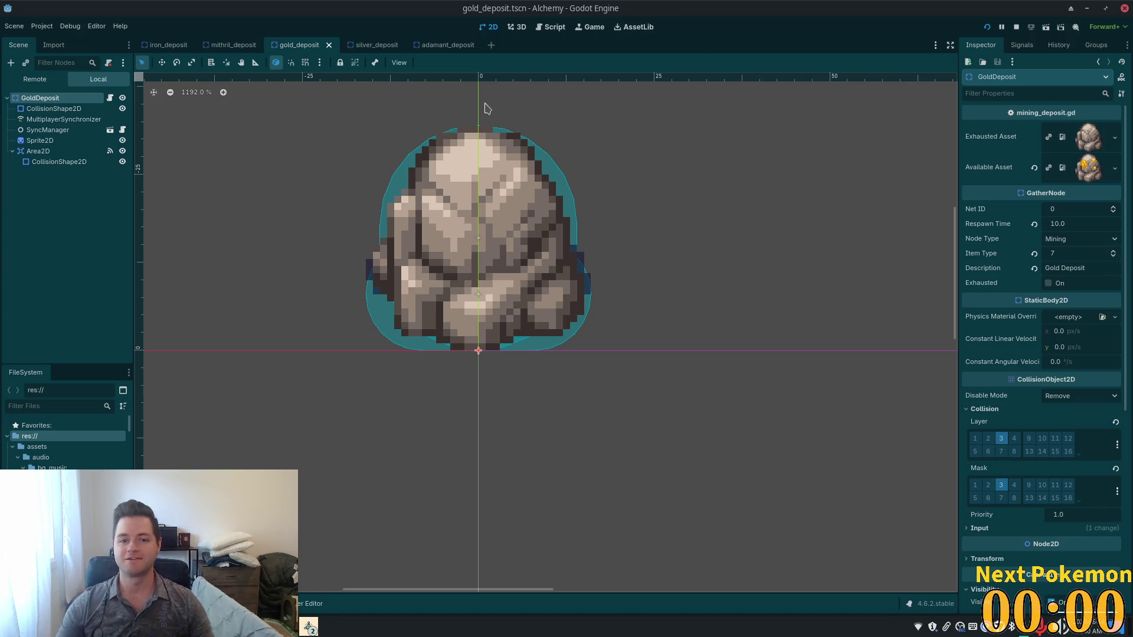
pyautogui.hotkey('ctrl', 's')
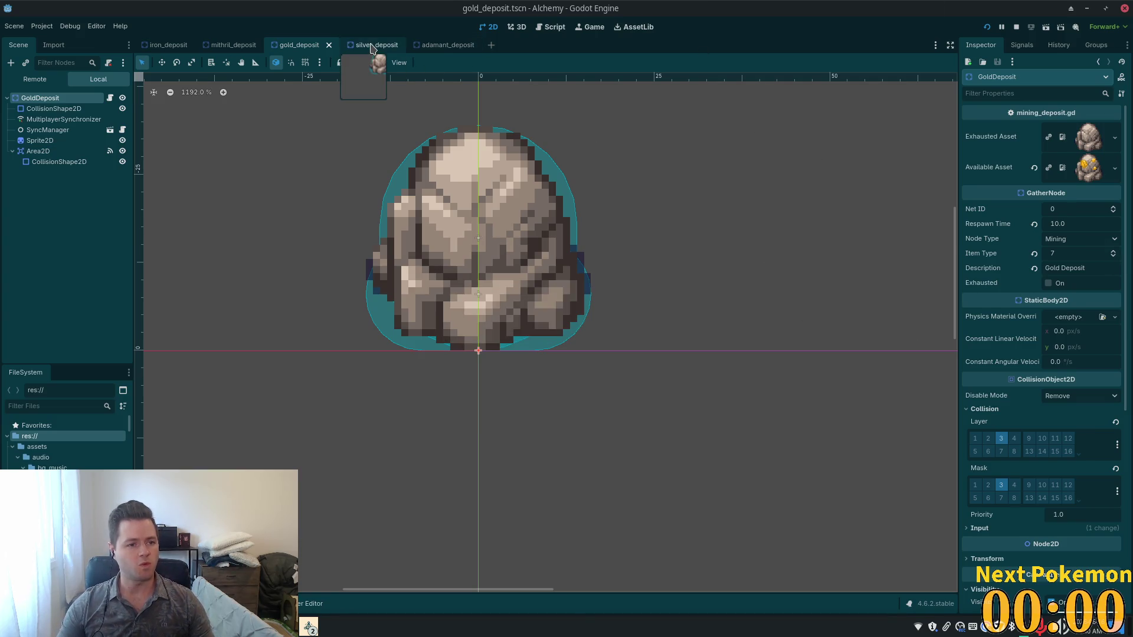
# Step: Add SilverDeposit:exhausted with On Change replication, save, then reselect gold_deposit's synchronizer
pyautogui.click(371, 47)
pyautogui.click(61, 120)
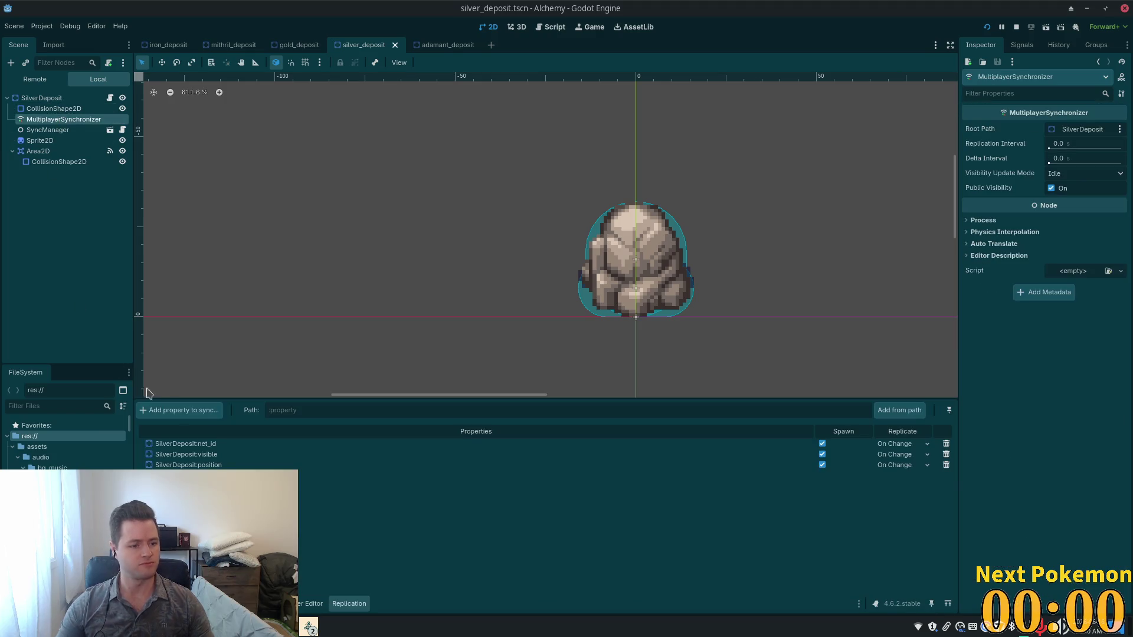
pyautogui.click(215, 410)
pyautogui.doubleClick(544, 185)
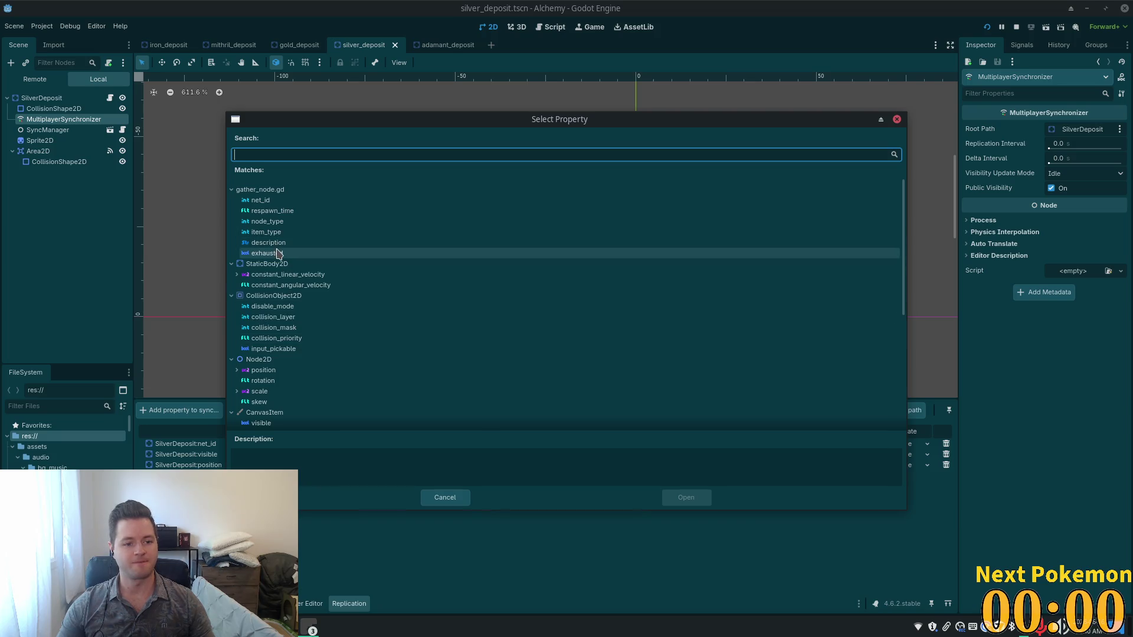
pyautogui.doubleClick(265, 253)
pyautogui.click(902, 476)
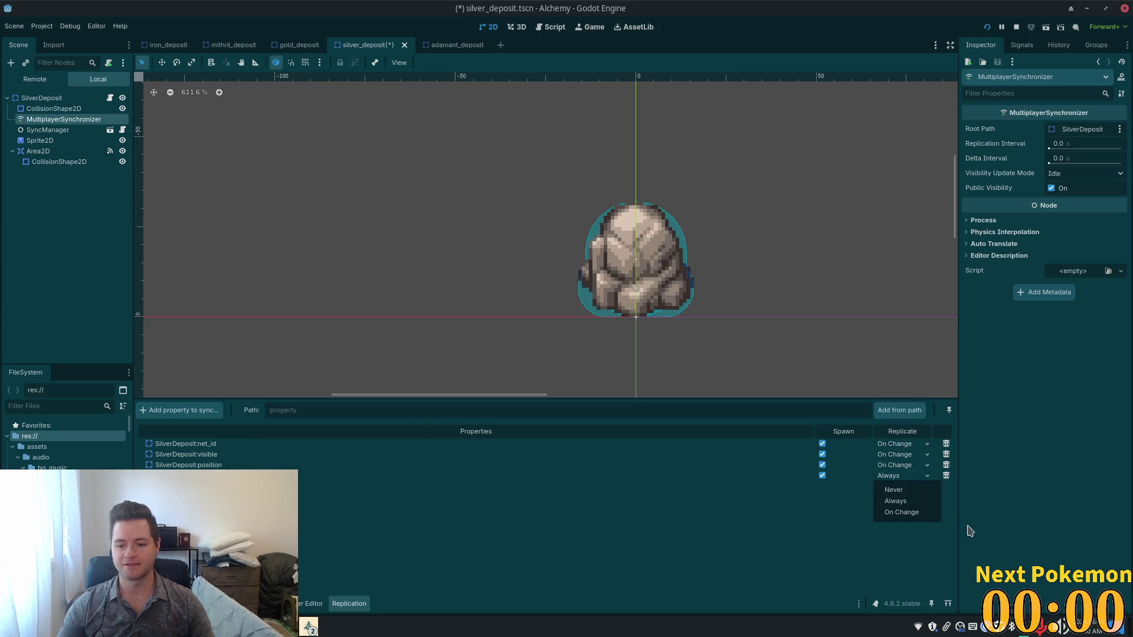
pyautogui.click(901, 512)
pyautogui.hotkey('ctrl', 's')
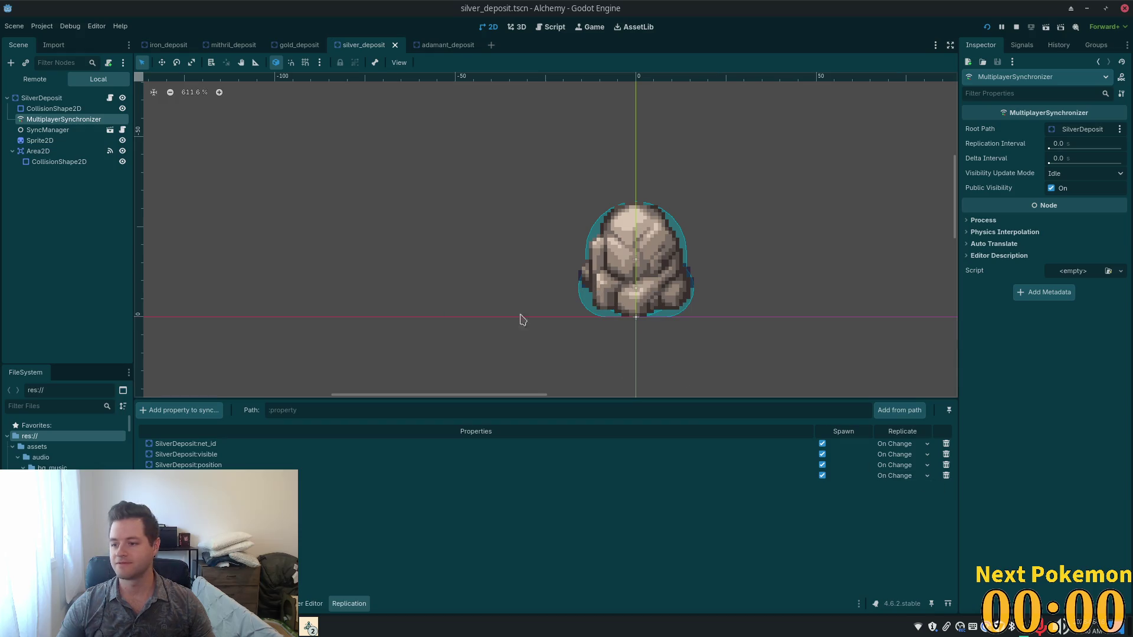
pyautogui.click(279, 45)
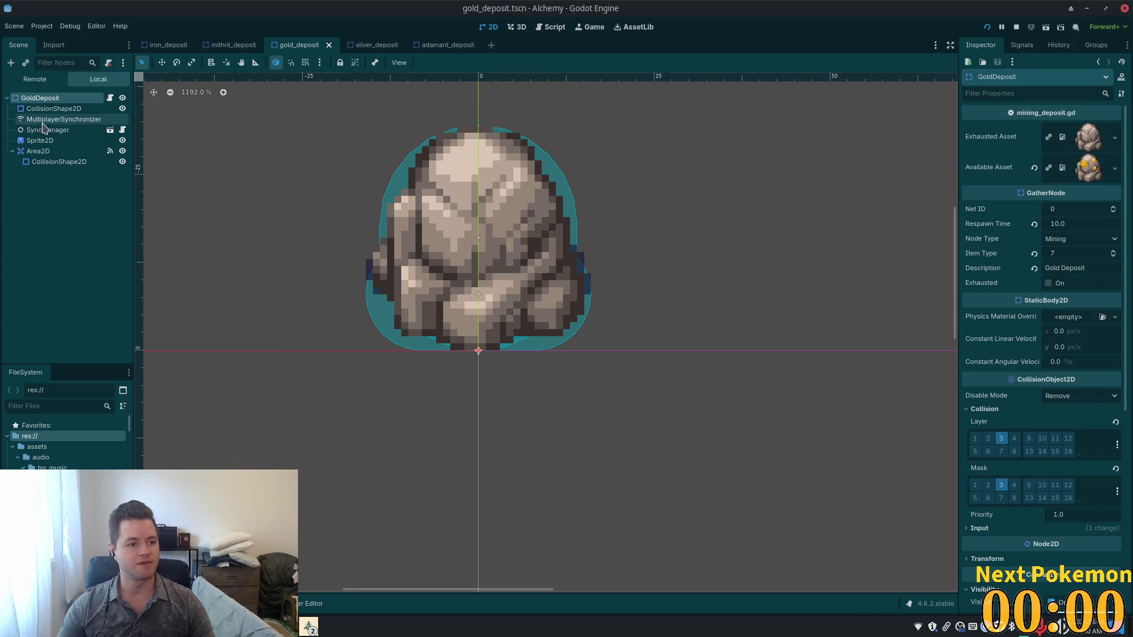
pyautogui.click(64, 119)
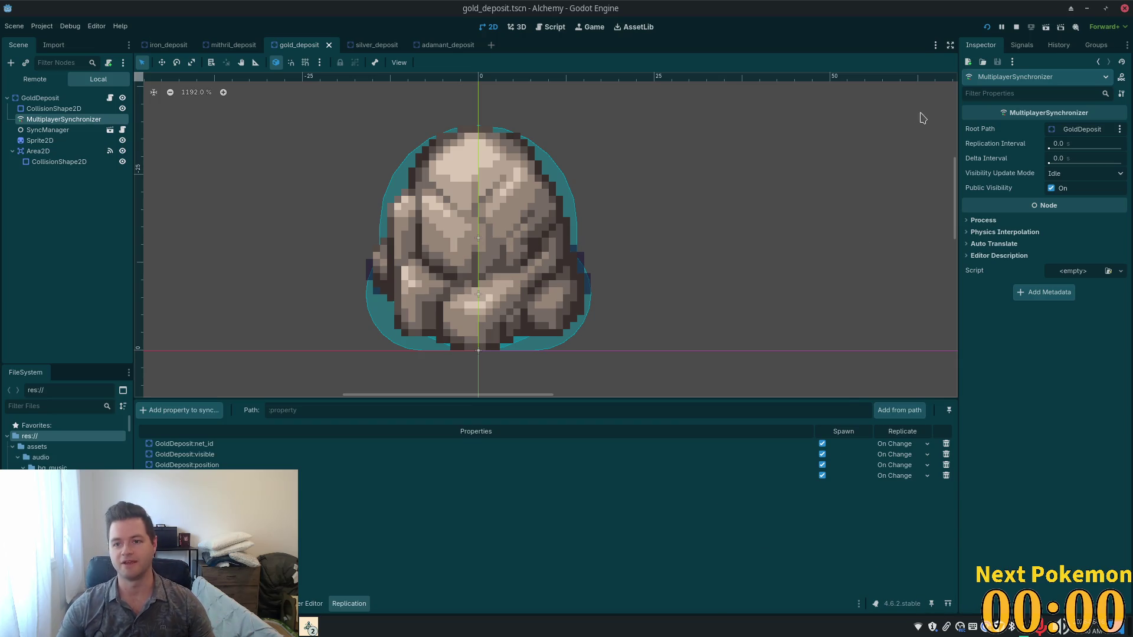
# Step: Launch the debug playtest and bring the Solara Desert client forward with its character stats
pyautogui.click(986, 26)
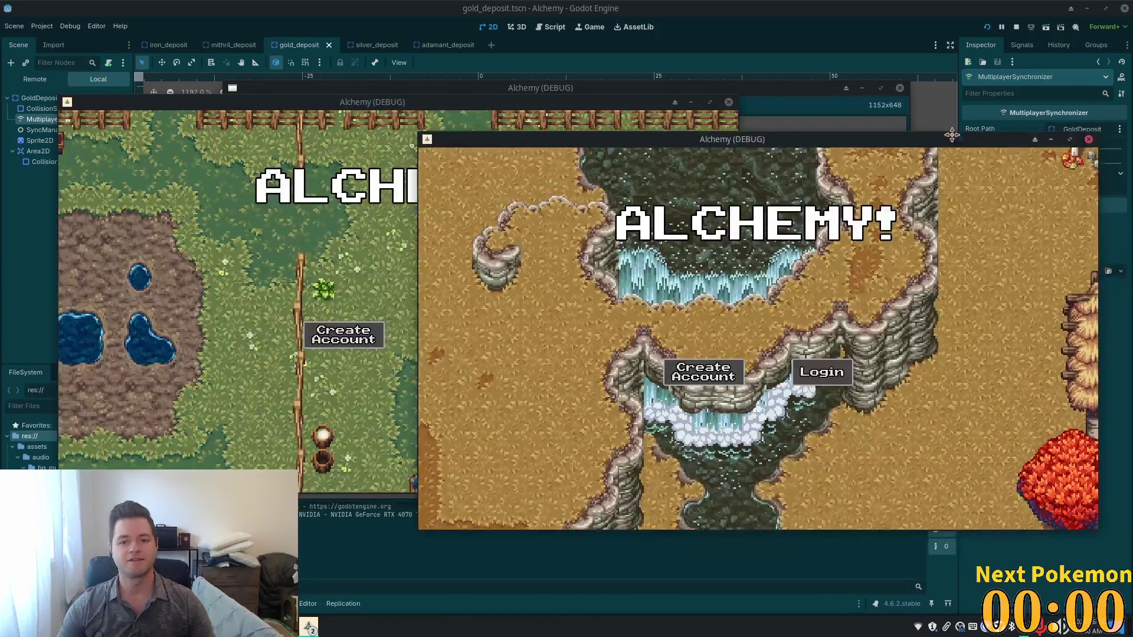
pyautogui.moveTo(951, 135)
pyautogui.mouseDown()
pyautogui.moveTo(984, 162)
pyautogui.moveTo(917, 101)
pyautogui.mouseUp()
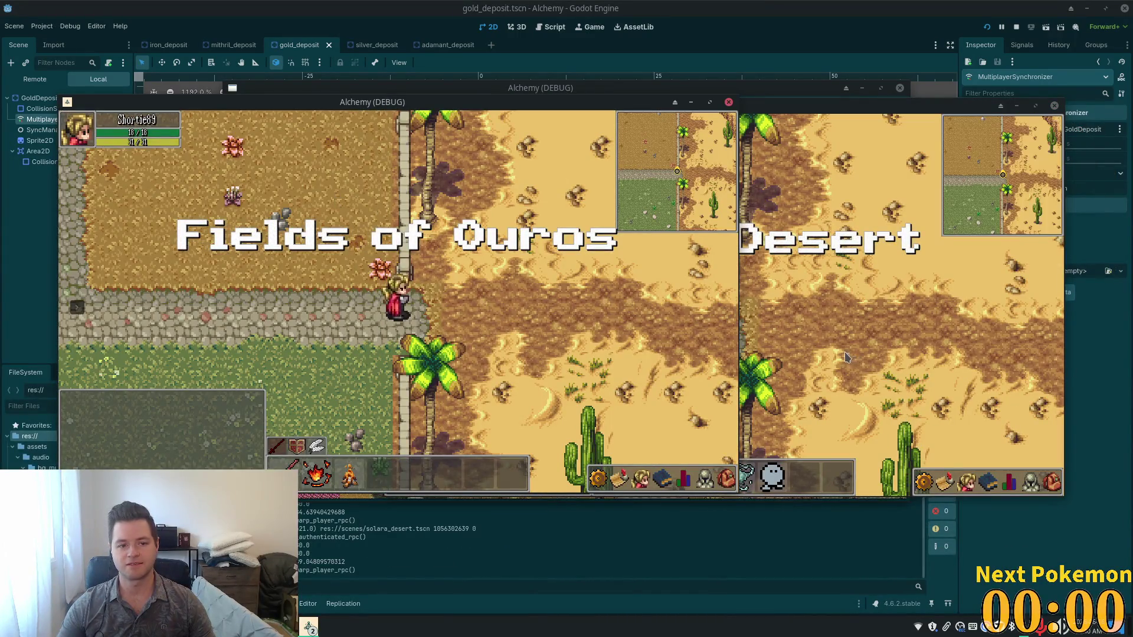
pyautogui.click(860, 421)
pyautogui.click(1030, 483)
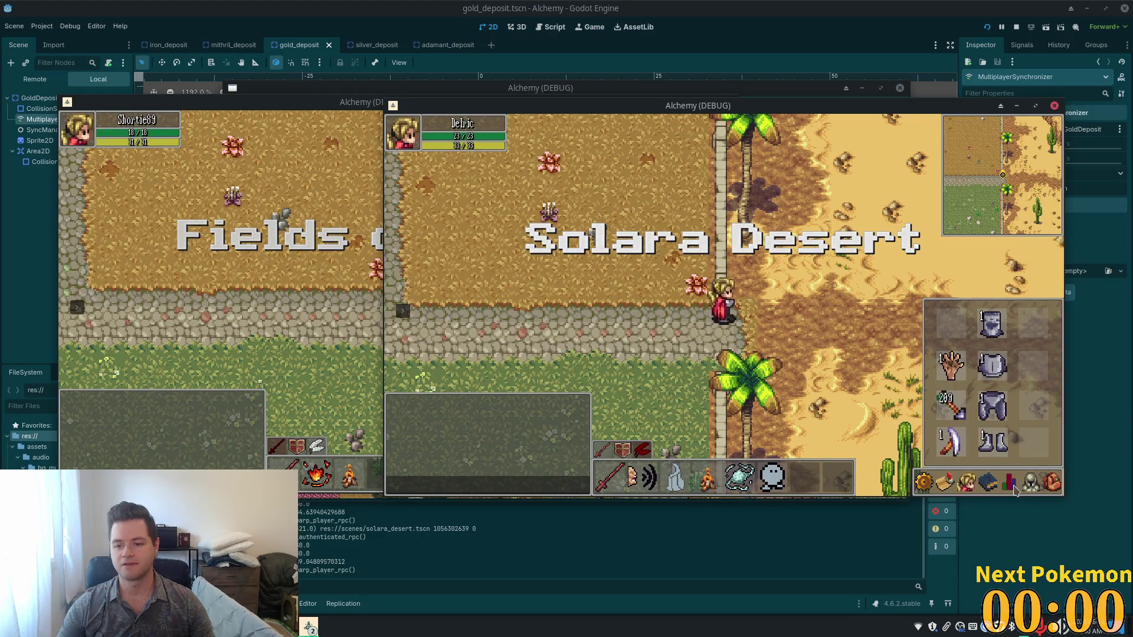
pyautogui.click(1009, 485)
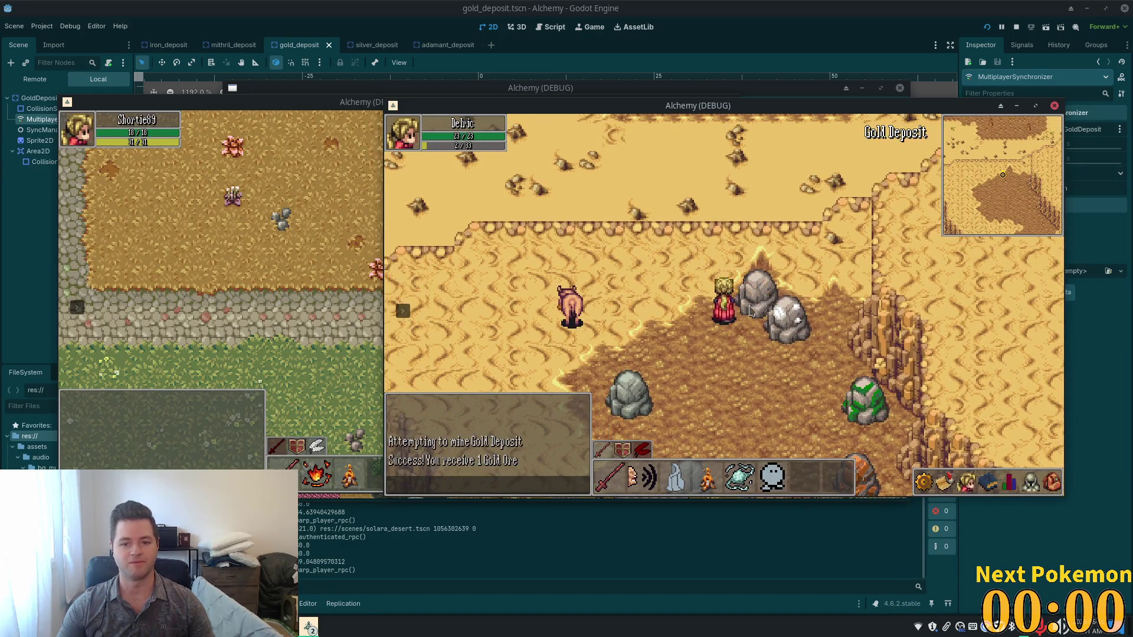
# Step: Mine the silver and green adamant deposits, then walk away from them
pyautogui.click(785, 317)
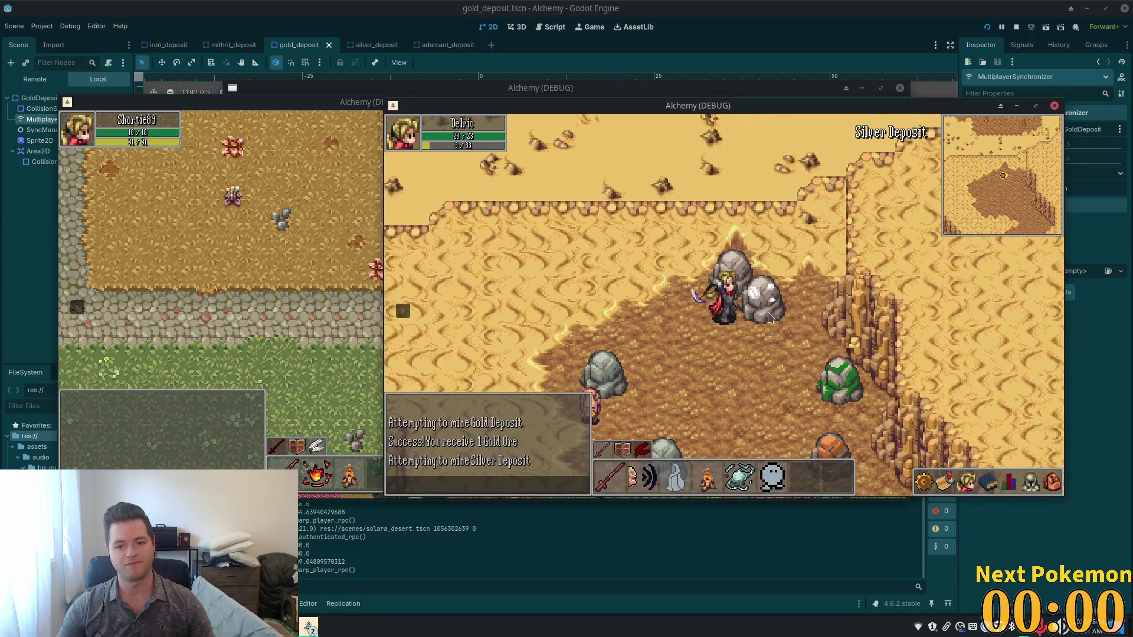
pyautogui.click(827, 354)
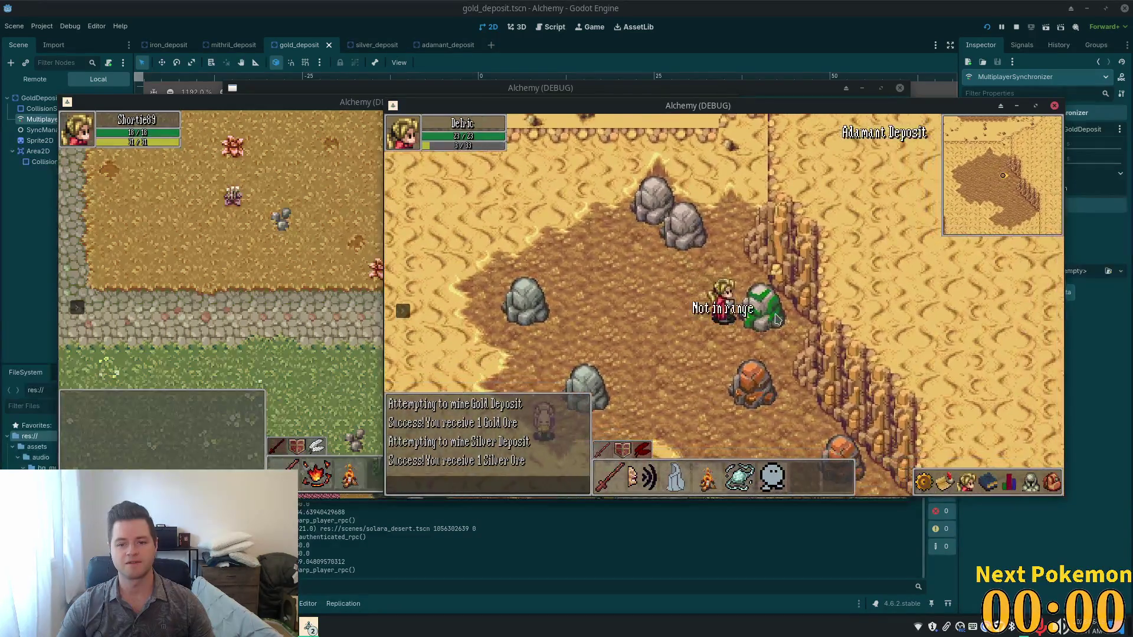
pyautogui.click(766, 322)
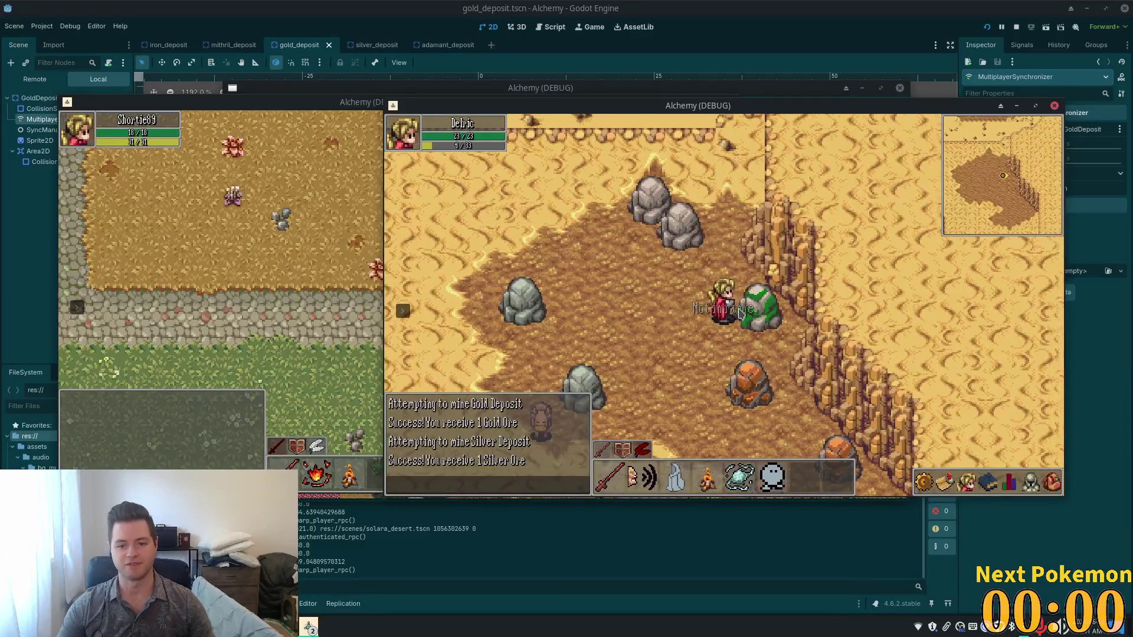
pyautogui.press('Down')
pyautogui.press('Left')
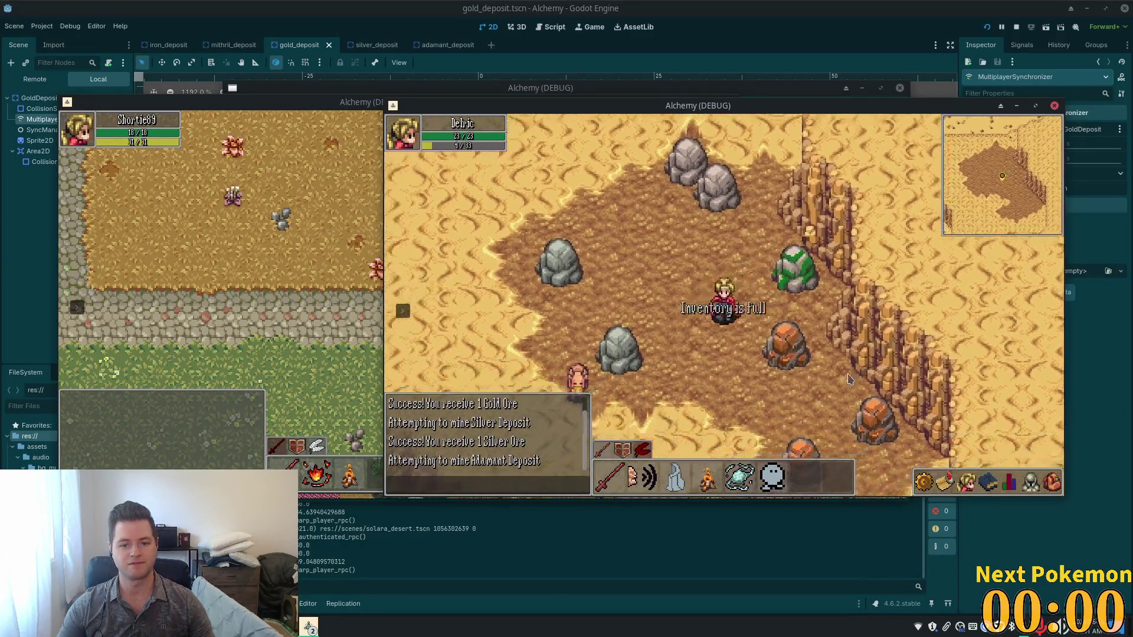
# Step: Check the inventory, then attack the creature beside the player
pyautogui.click(1053, 485)
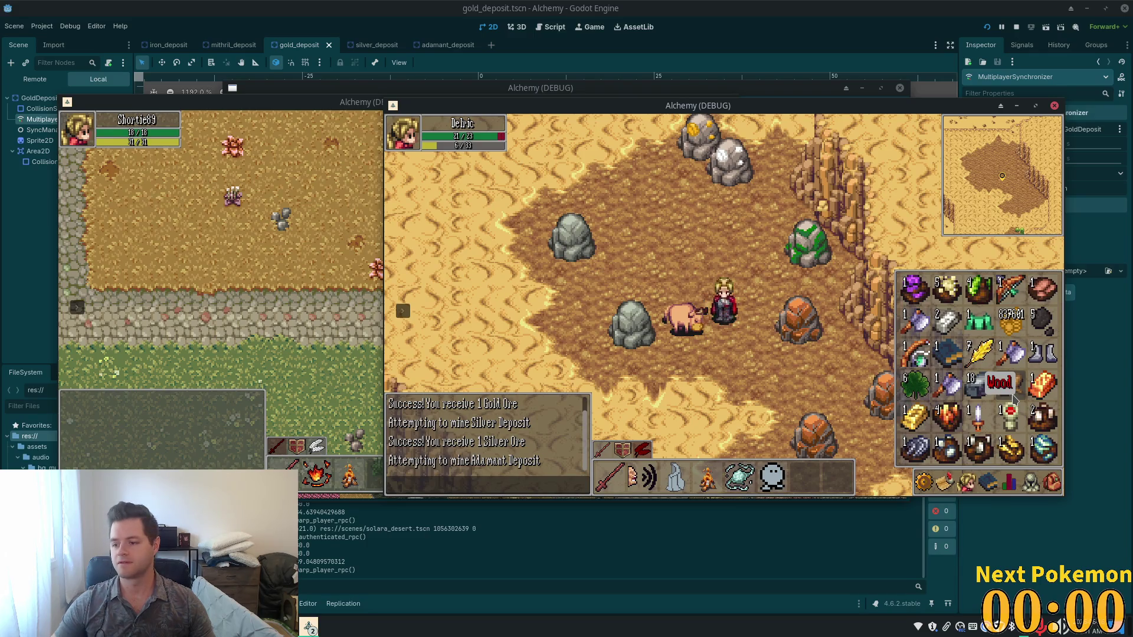
pyautogui.press('i')
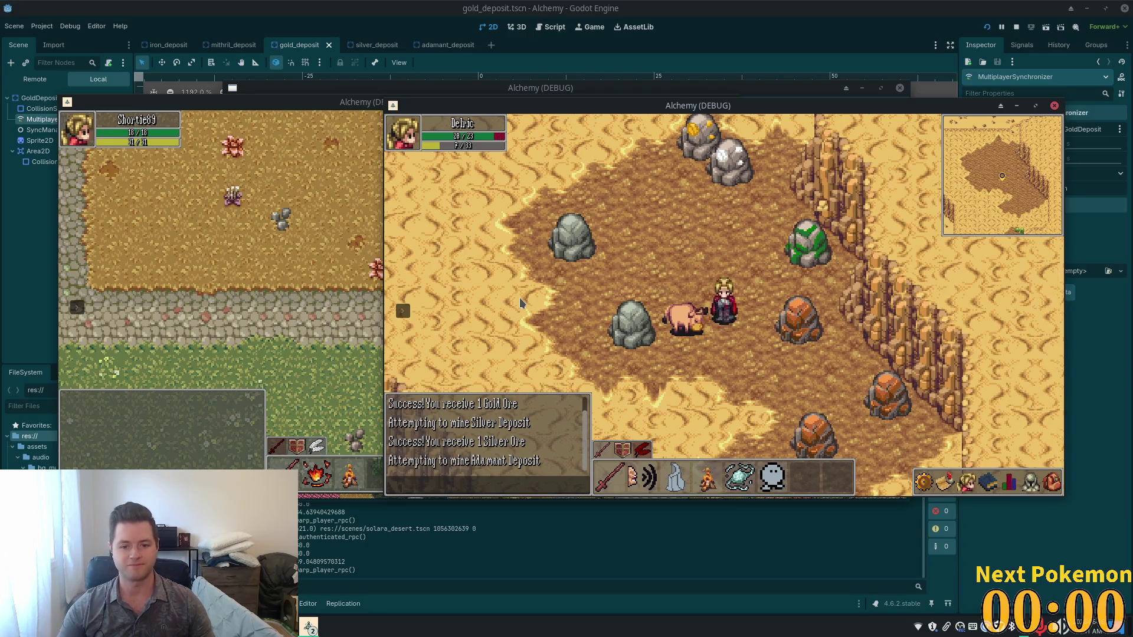
pyautogui.click(688, 321)
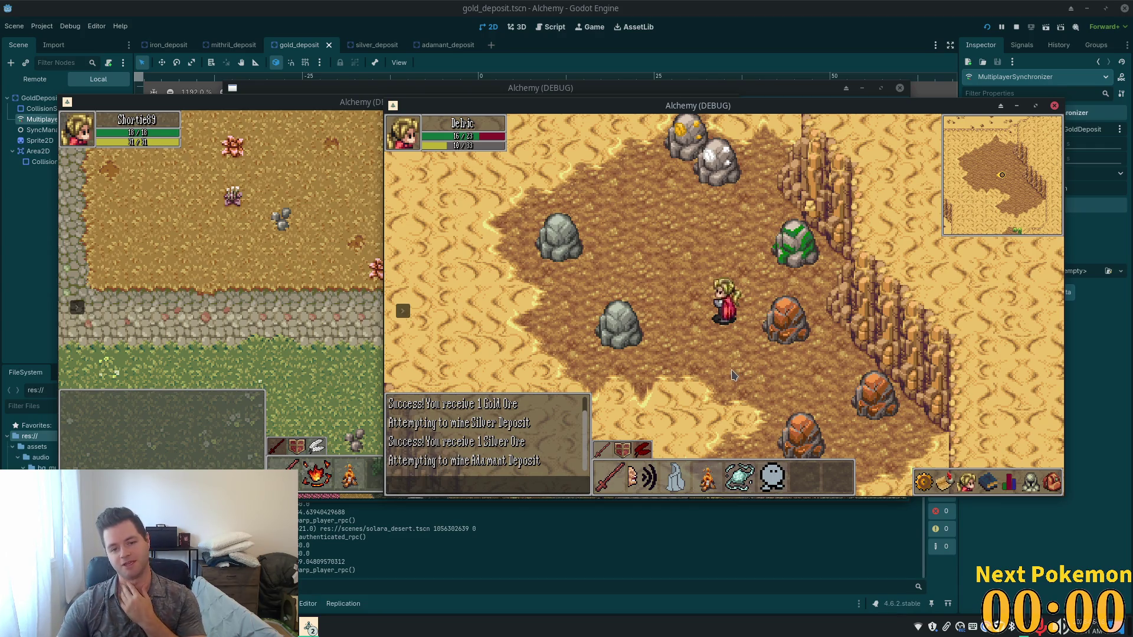
# Step: Walk the player around the desert, then stop the game with F8 and view silver_deposit
pyautogui.press('Down')
pyautogui.press('Left')
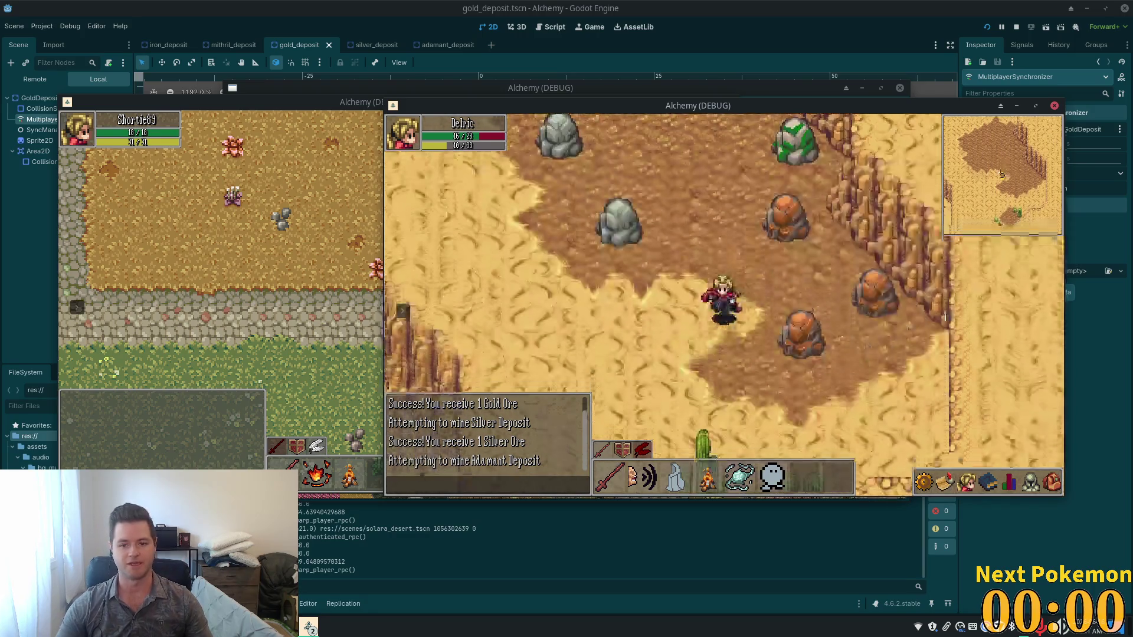
pyautogui.press('Up')
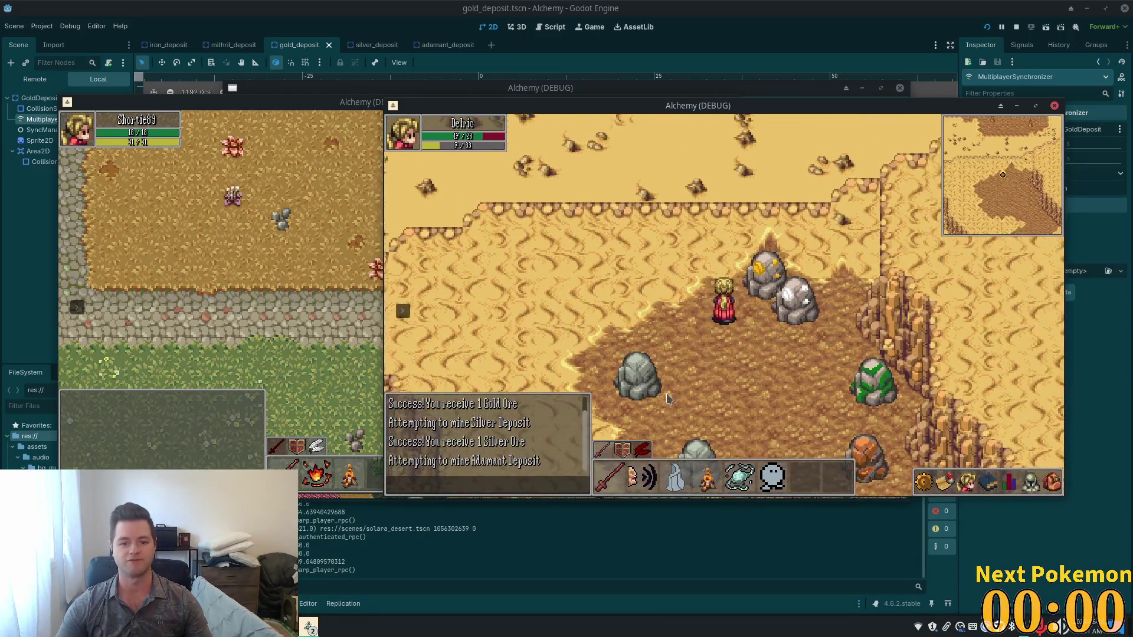
pyautogui.press('Down')
pyautogui.press('Down')
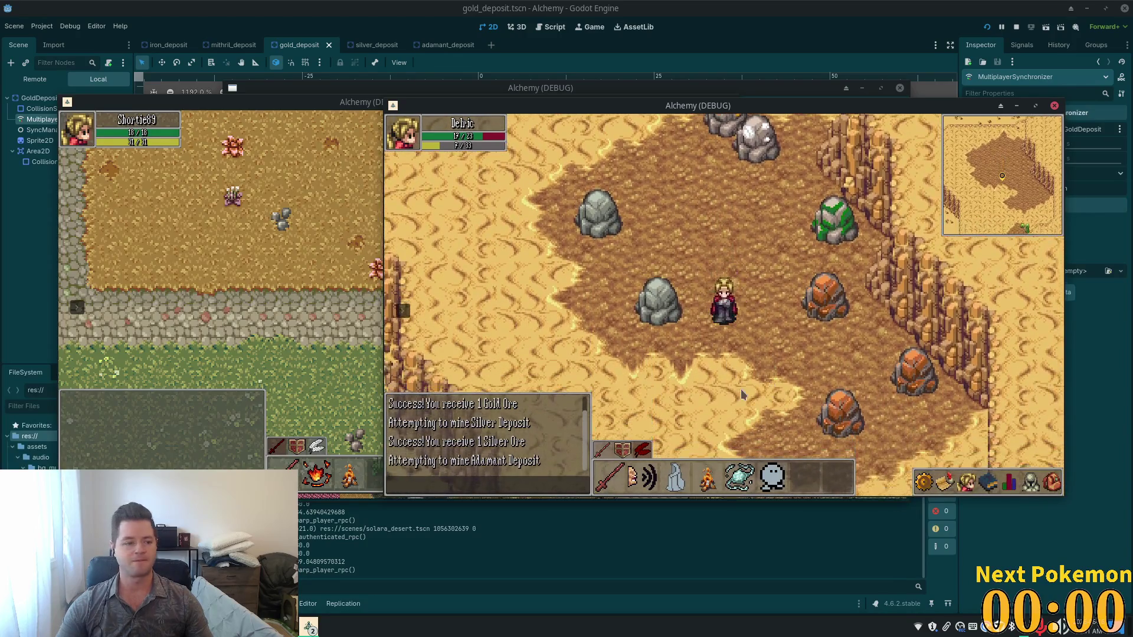
pyautogui.press('Down')
pyautogui.press('Right')
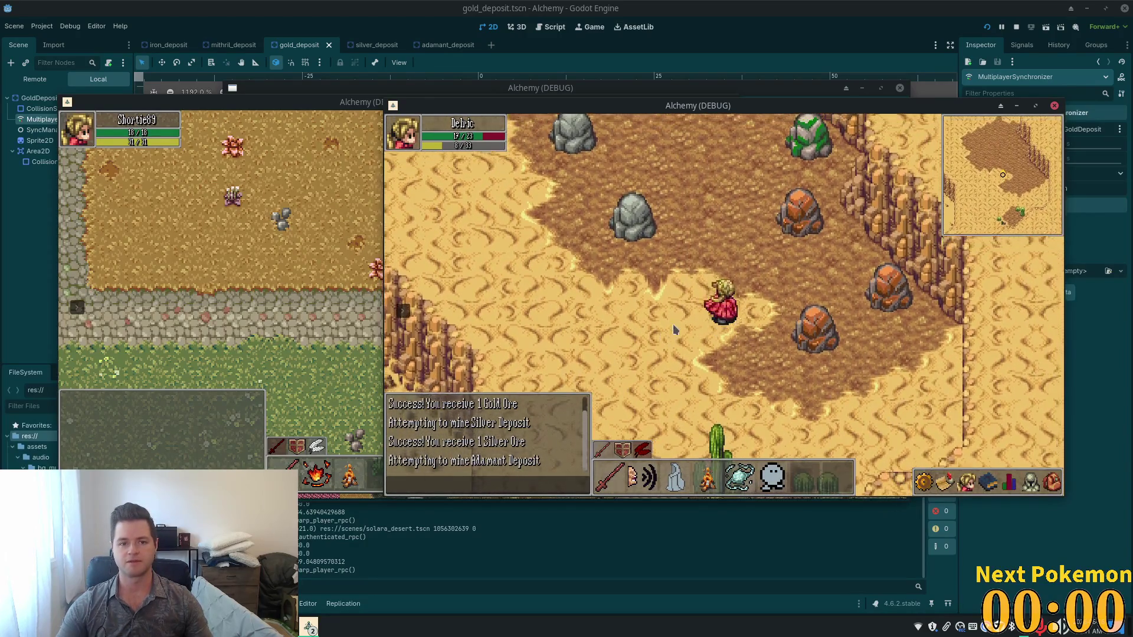
pyautogui.press('Up')
pyautogui.press('Down')
pyautogui.press('Right')
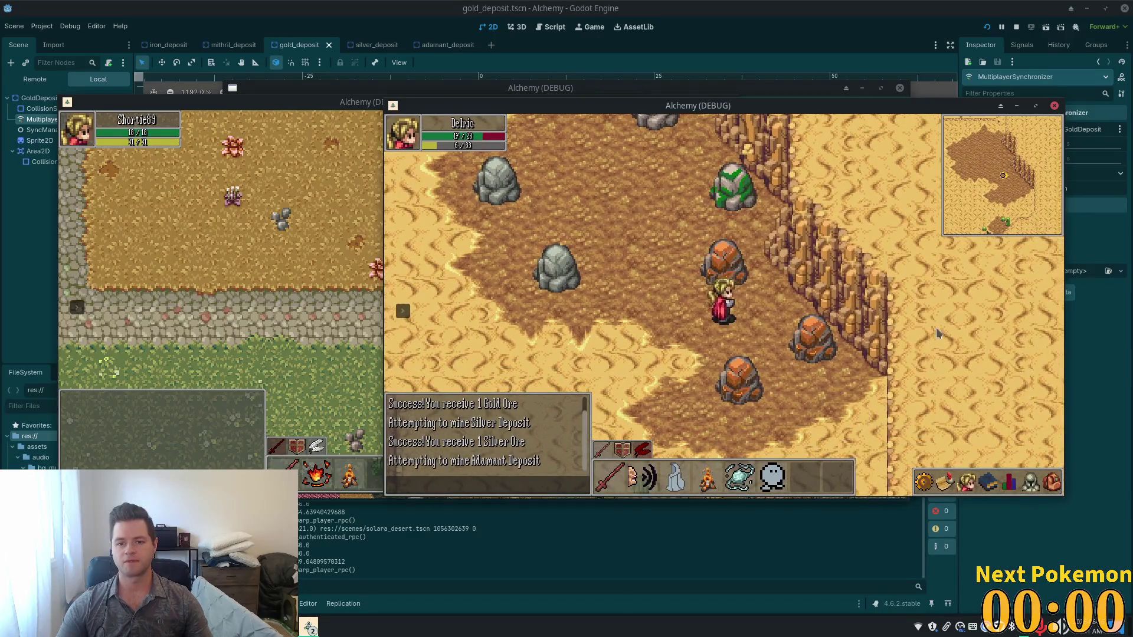
pyautogui.press('F8')
pyautogui.click(376, 46)
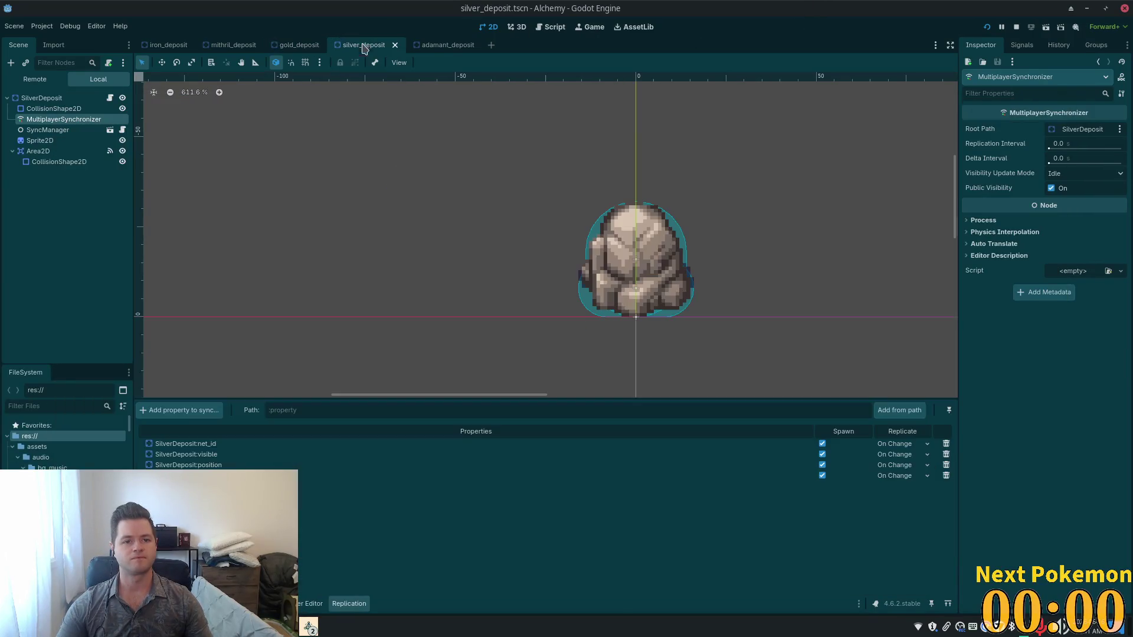
# Step: Add AdamantDeposit:exhausted to its synchronizer with On Change replication and save adamant_deposit.tscn
pyautogui.click(439, 45)
pyautogui.click(56, 119)
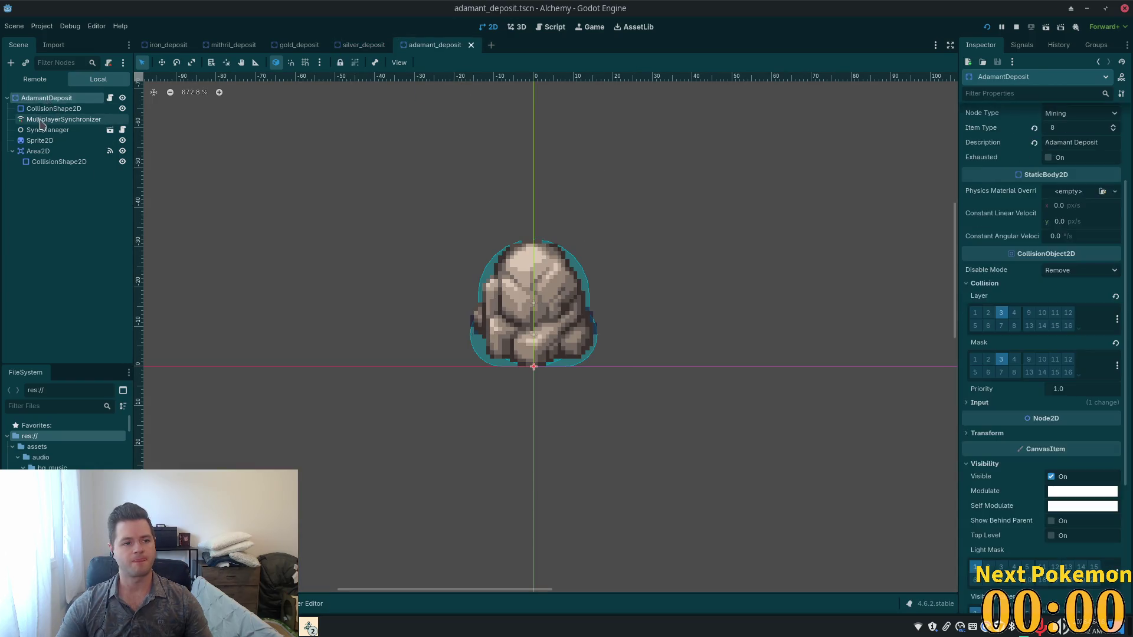
pyautogui.click(180, 410)
pyautogui.click(519, 182)
pyautogui.click(597, 470)
pyautogui.click(314, 254)
pyautogui.click(672, 503)
pyautogui.click(896, 475)
pyautogui.click(901, 512)
pyautogui.hotkey('ctrl', 's')
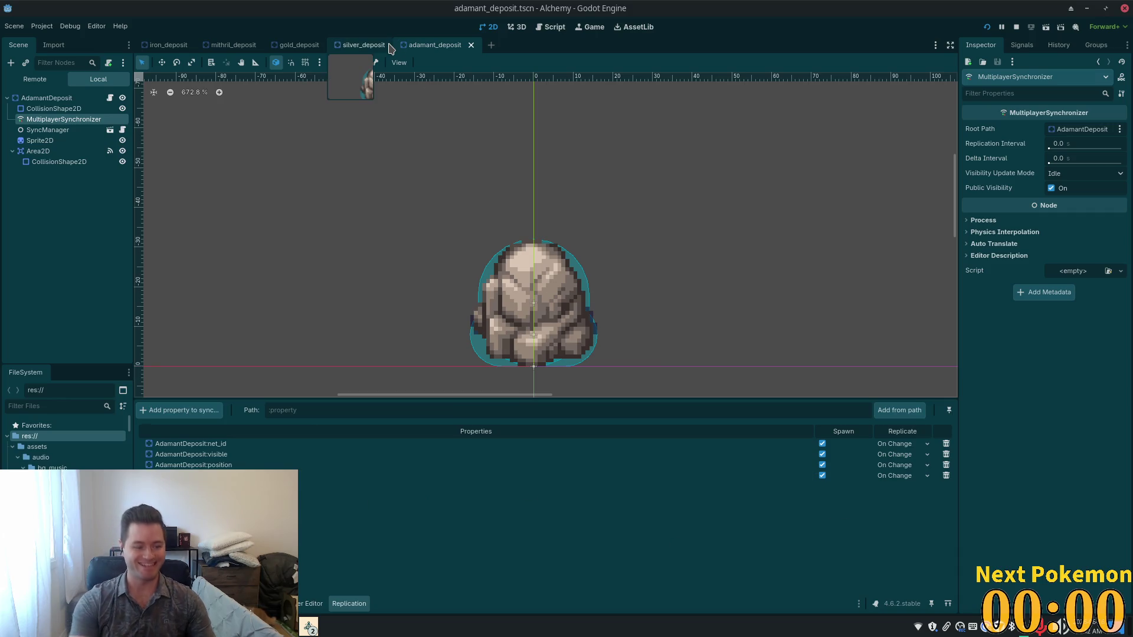
# Step: Bring up mithril_deposit.tscn by searching 'mith' to see its synchronizer's net_id, visible and position properties
pyautogui.hotkey('shift', 'alt', 'o')
pyautogui.write('mith')
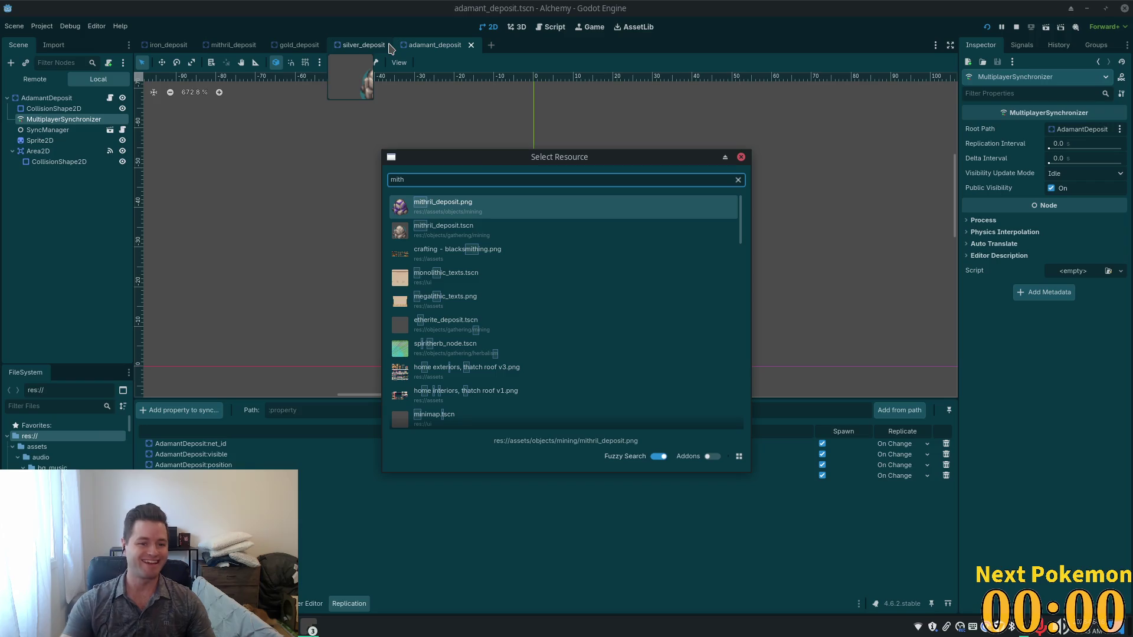
pyautogui.press('Escape')
pyautogui.click(242, 45)
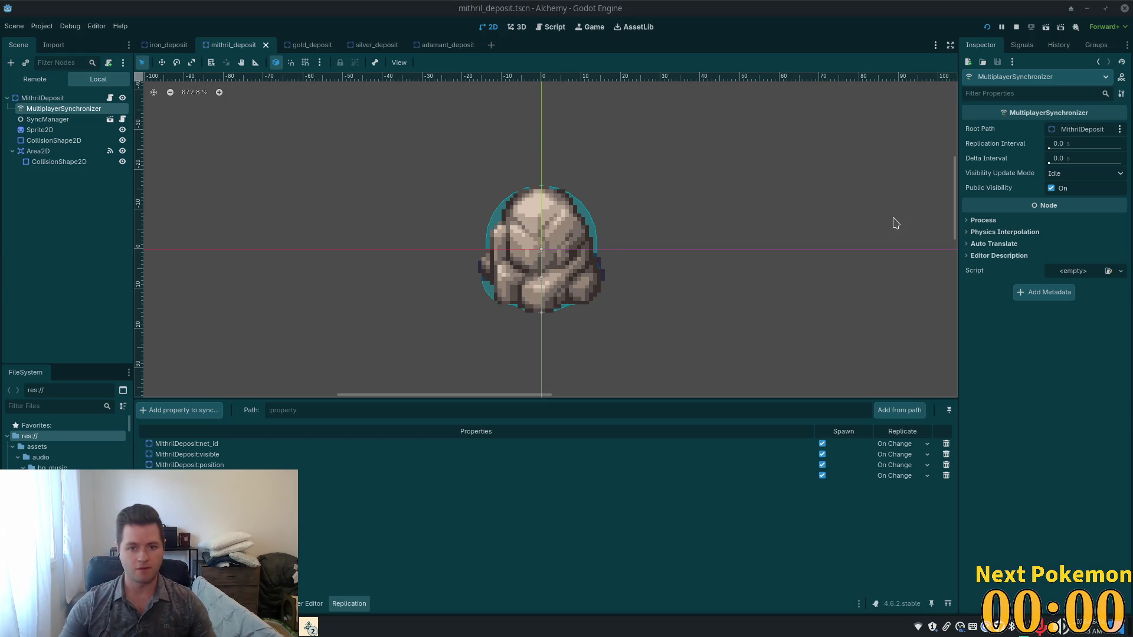
# Step: Collapse the audio folder and point the FileSystem at res://assets/objects/mining
pyautogui.scroll(-5, 67, 448)
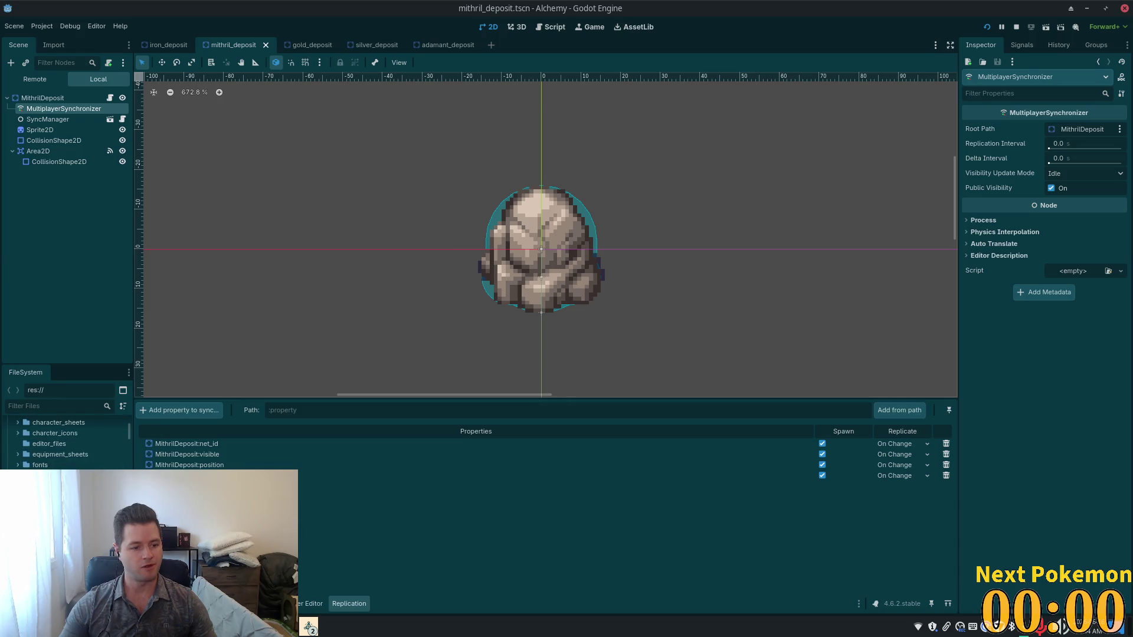
pyautogui.scroll(5, 34, 459)
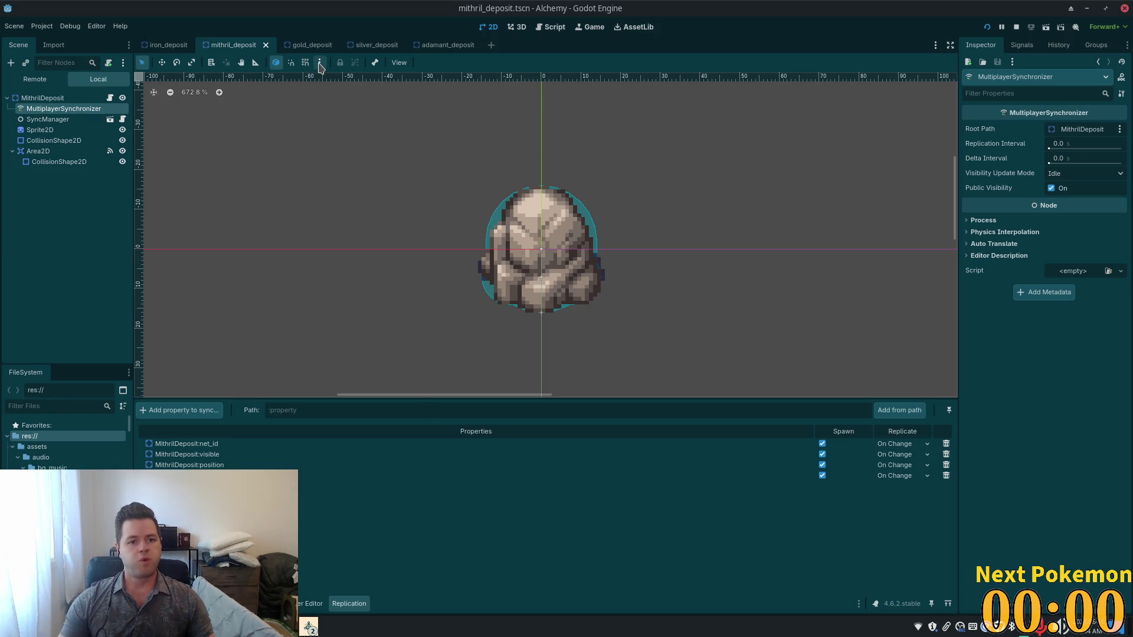
pyautogui.click(18, 457)
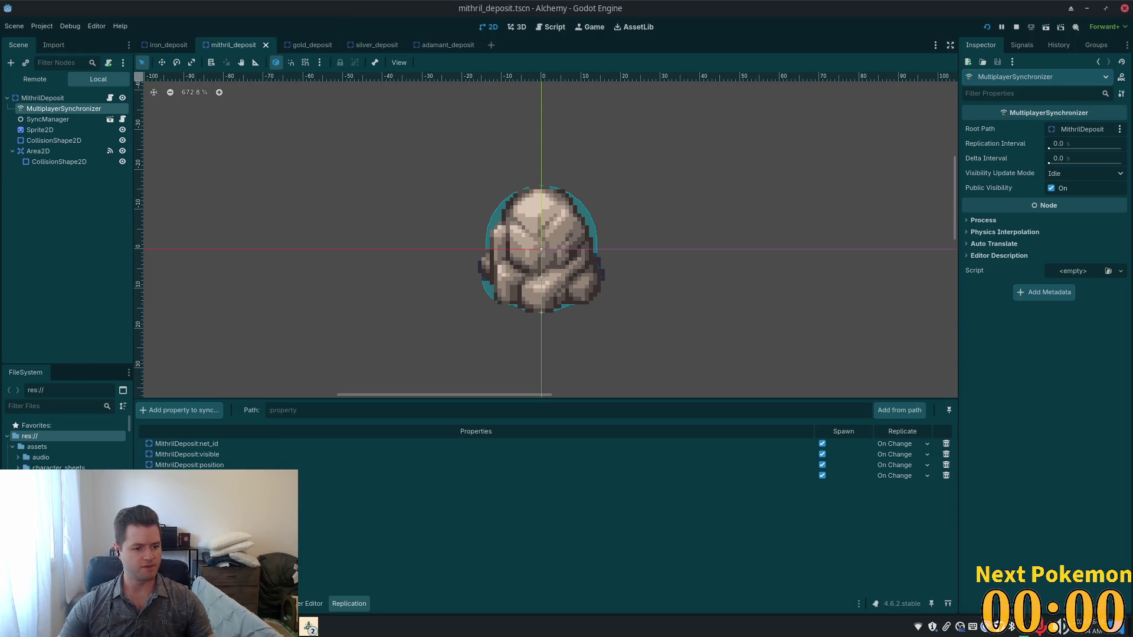
pyautogui.scroll(-3, 68, 443)
pyautogui.scroll(2, 68, 443)
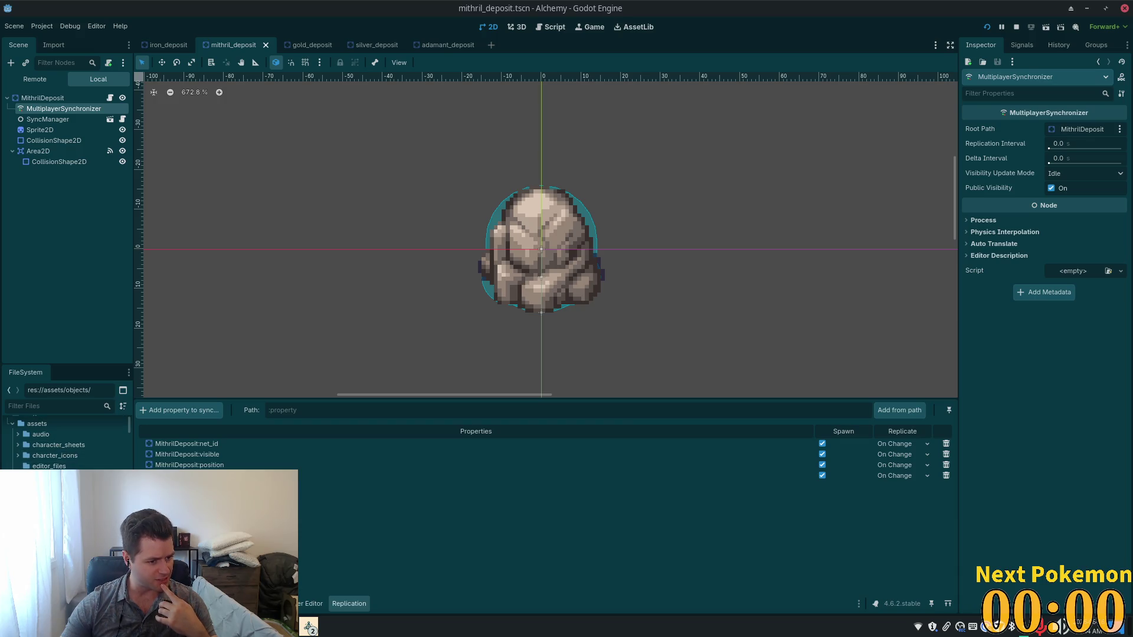
pyautogui.write('minin')
pyautogui.scroll(-1, 65, 442)
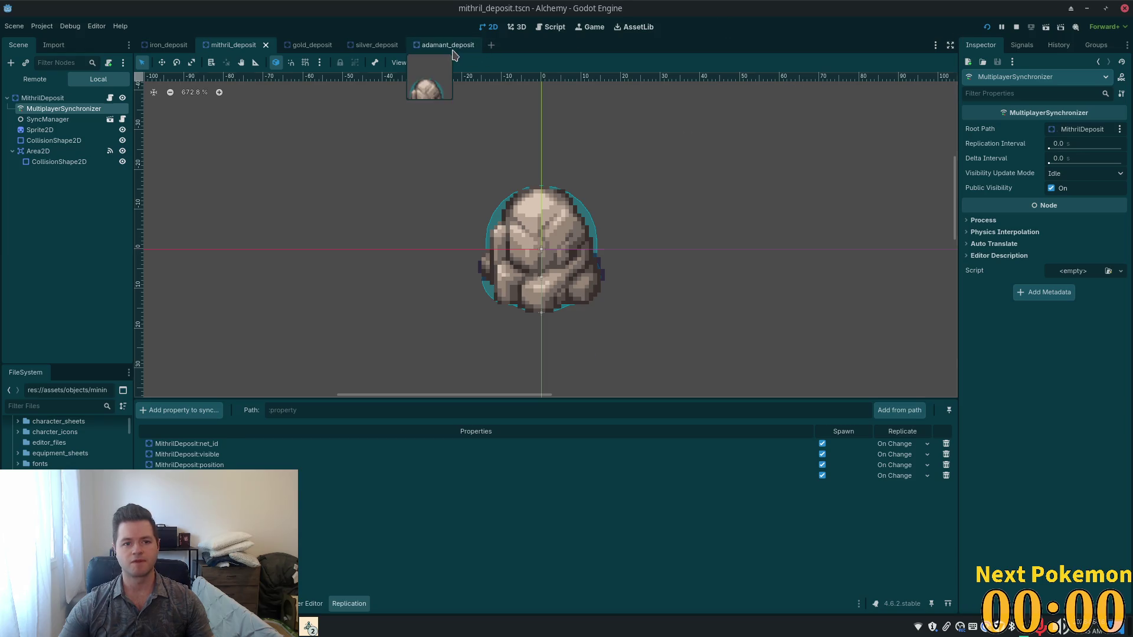
# Step: Cycle through the adamant, silver, gold and mithril deposit tabs, then select IronDeposit's MultiplayerSynchronizer
pyautogui.click(470, 50)
pyautogui.click(358, 47)
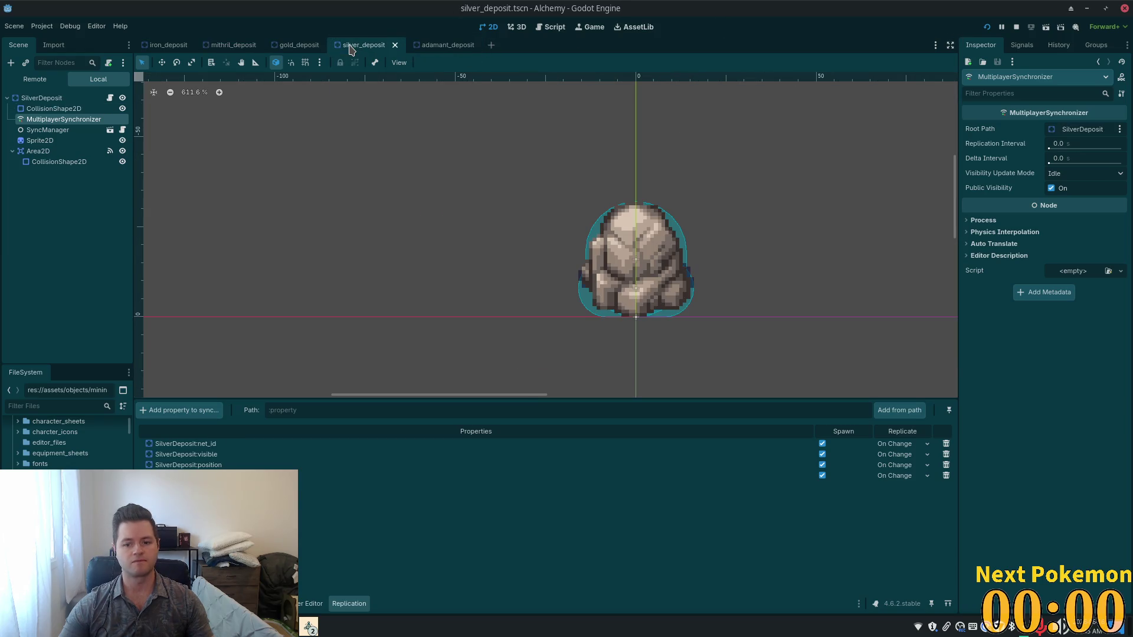
pyautogui.click(304, 47)
pyautogui.click(239, 47)
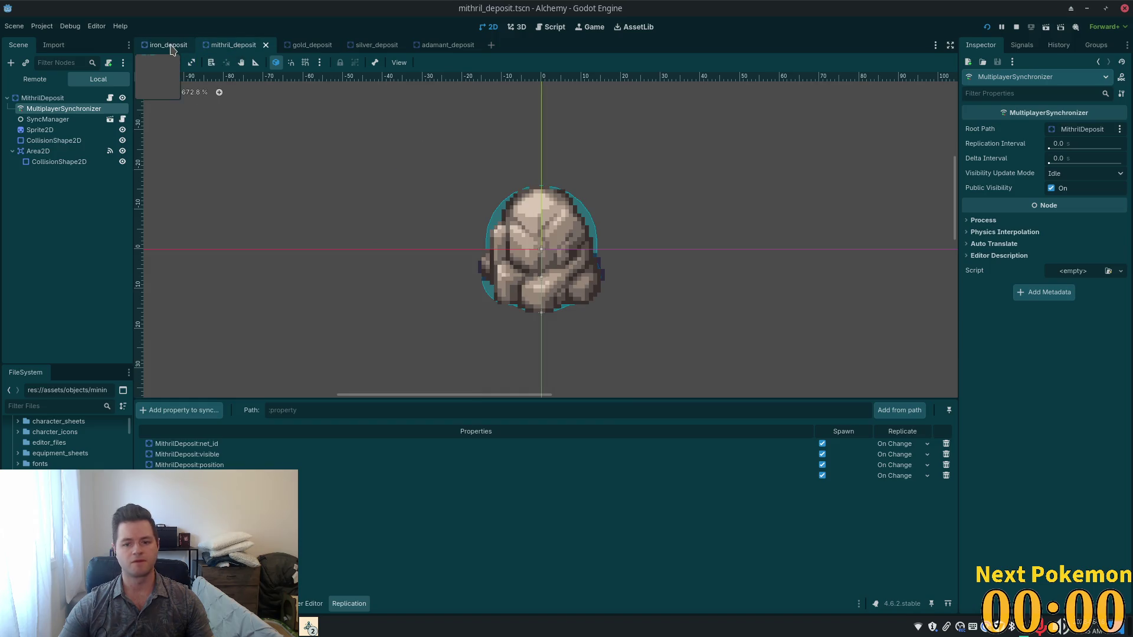
pyautogui.click(168, 47)
pyautogui.click(36, 120)
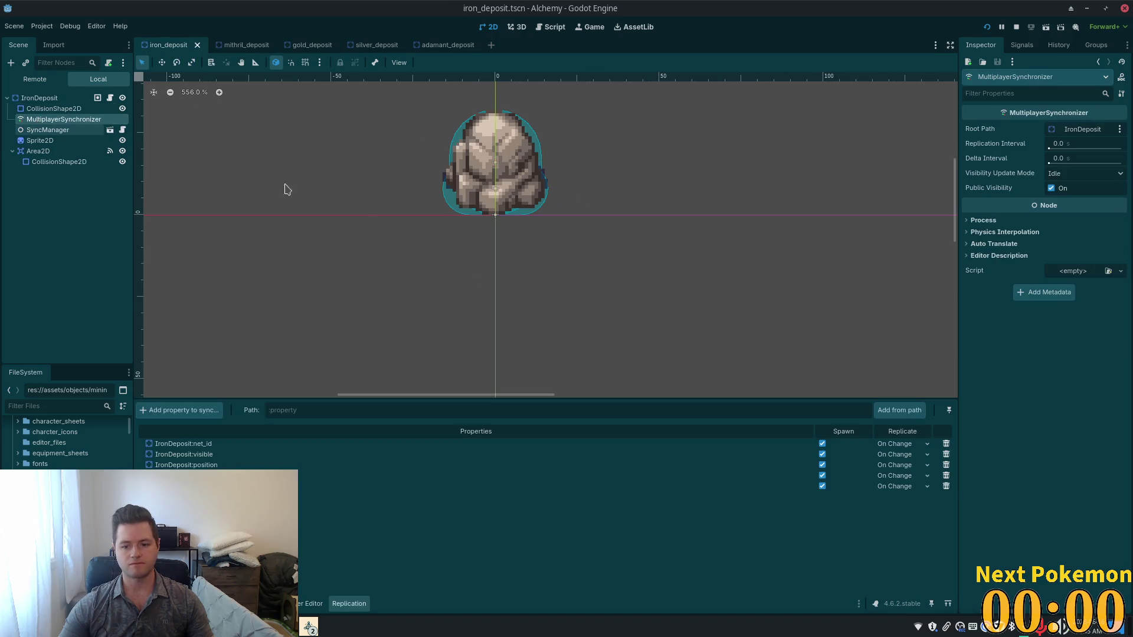
# Step: Run a playtest, then return to the editor and browse the deposit scenes back to iron_deposit
pyautogui.click(987, 28)
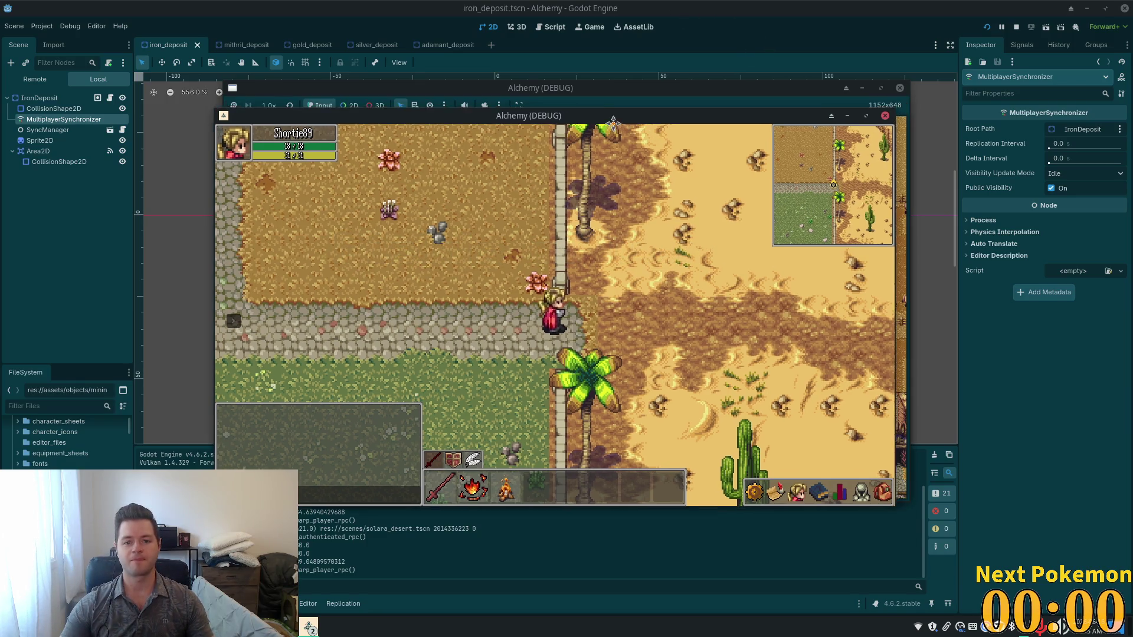
pyautogui.click(356, 29)
pyautogui.click(356, 47)
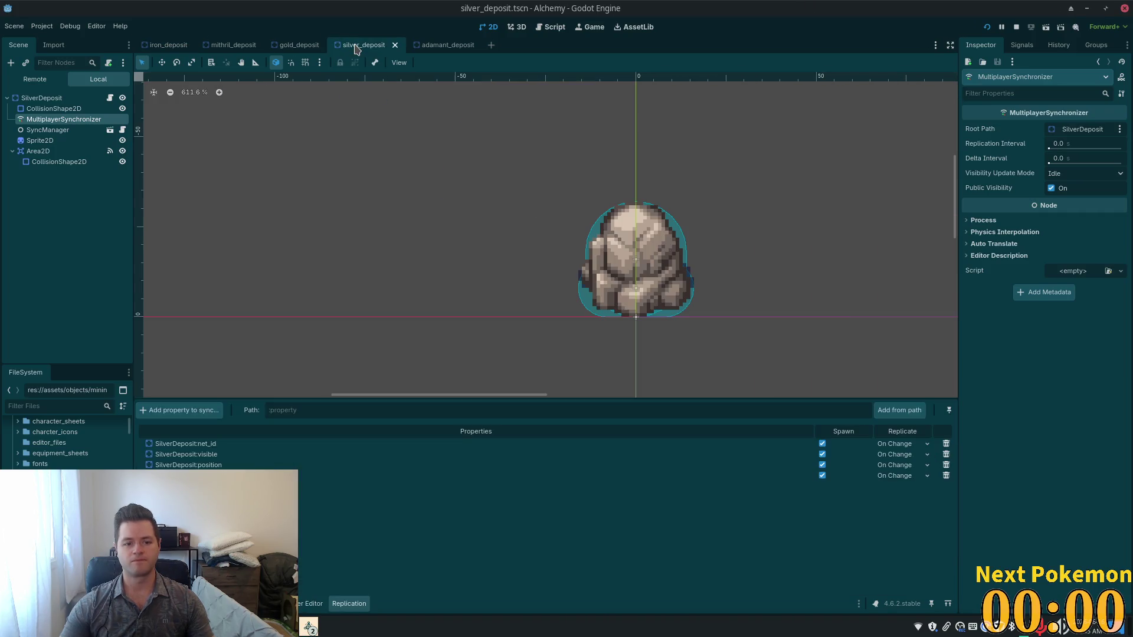
pyautogui.click(436, 46)
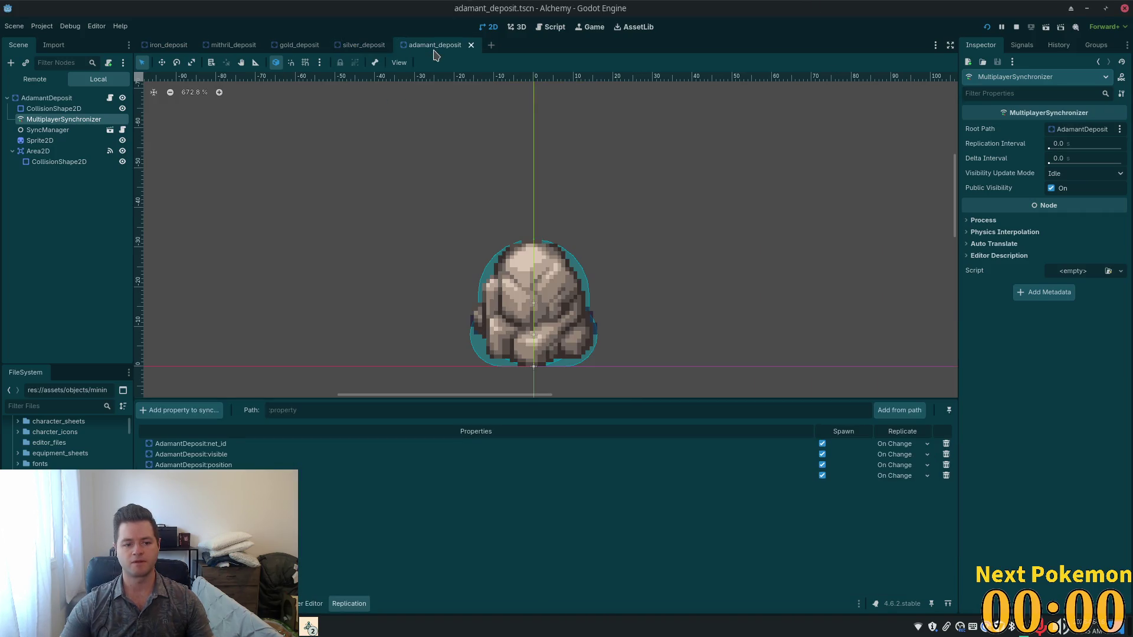
pyautogui.click(295, 50)
pyautogui.click(232, 46)
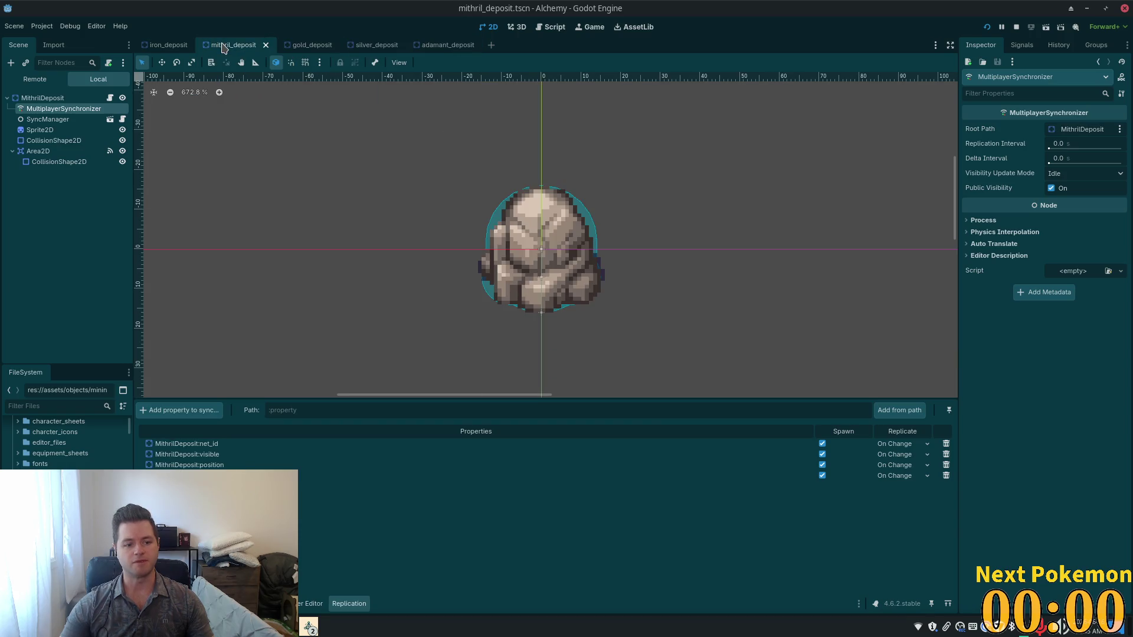
pyautogui.click(170, 46)
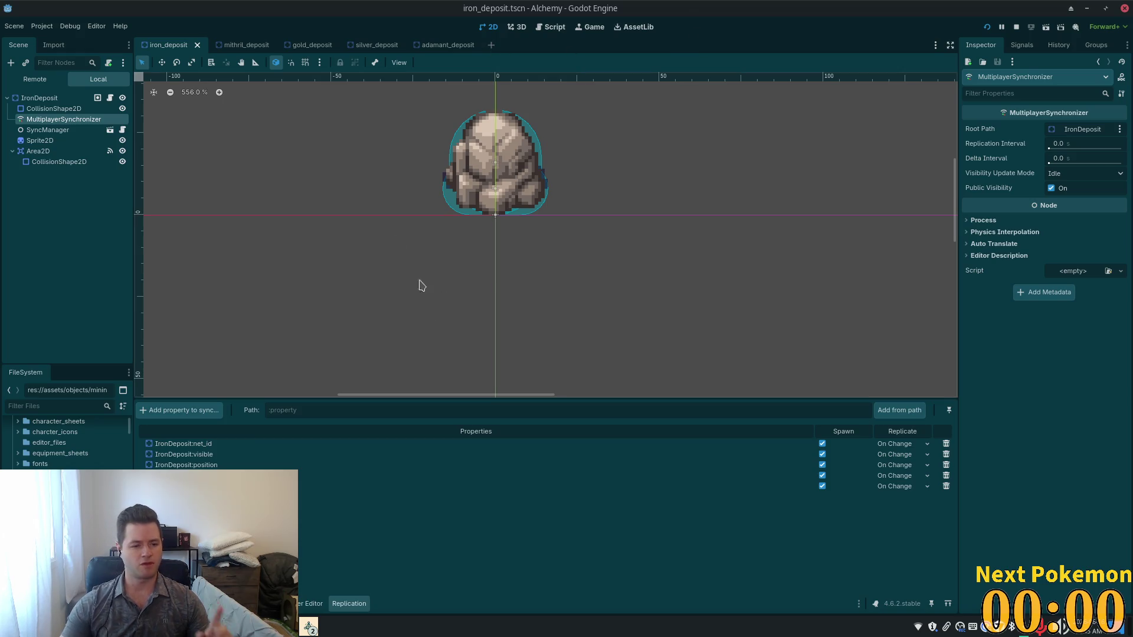
pyautogui.click(235, 47)
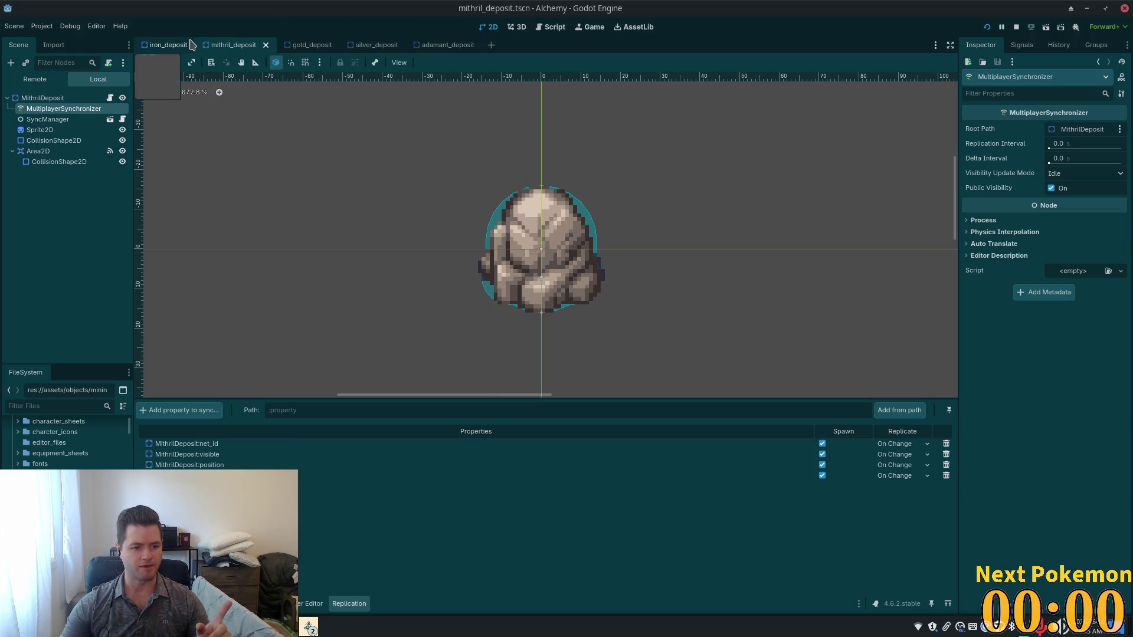
pyautogui.click(168, 48)
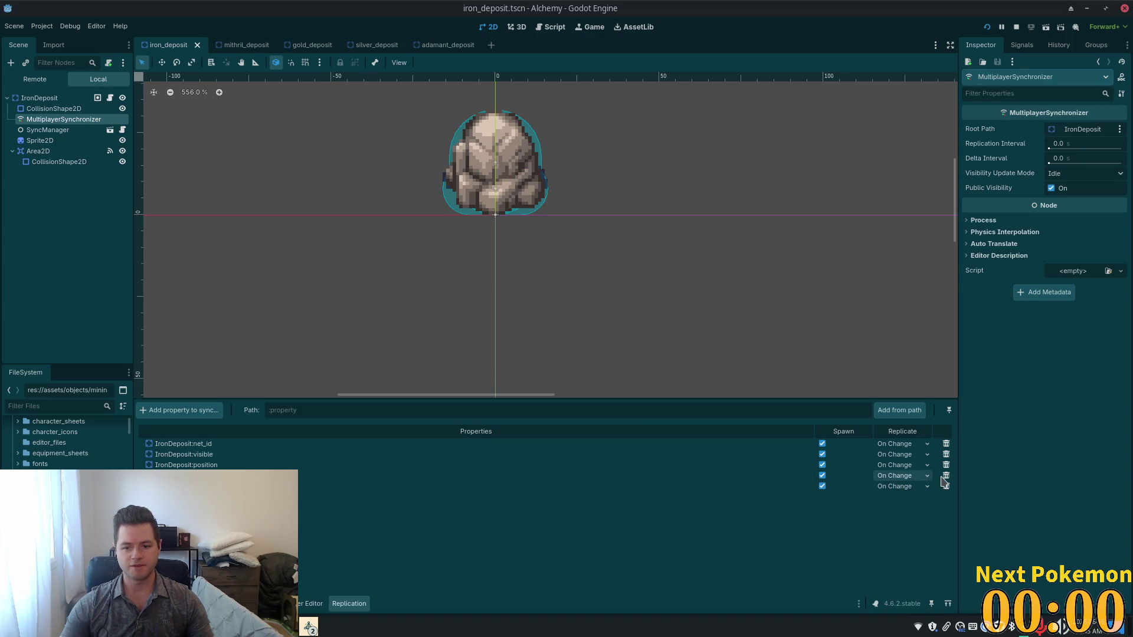
# Step: Delete the modulate property from the iron deposit's replication list and confirm with OK
pyautogui.click(945, 486)
pyautogui.click(588, 336)
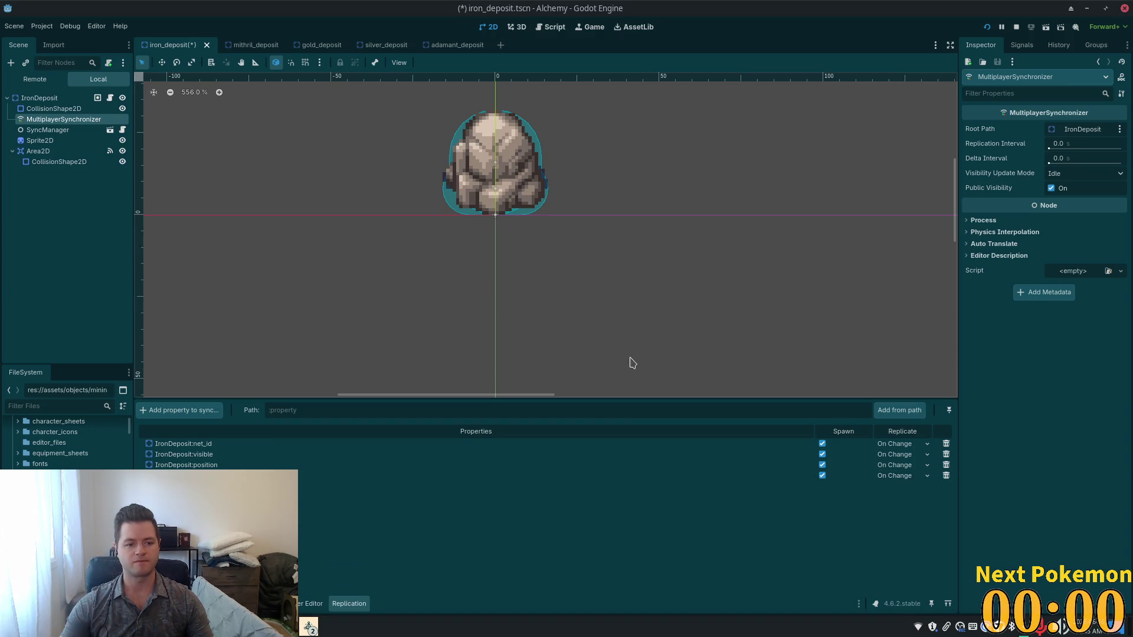
pyautogui.click(416, 46)
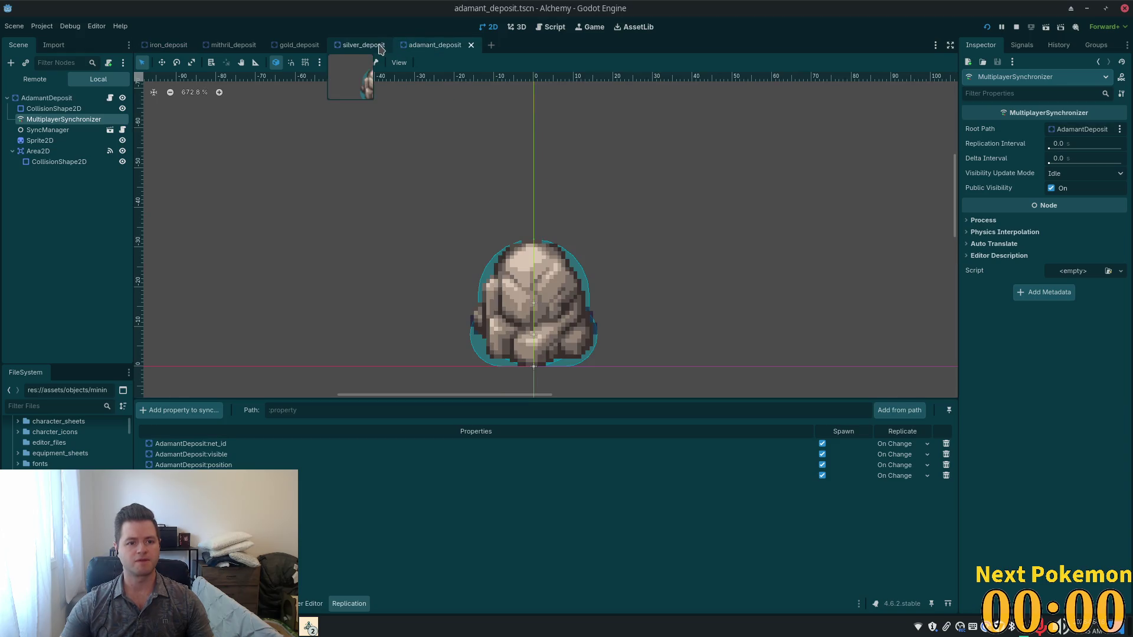
pyautogui.click(372, 45)
pyautogui.click(295, 45)
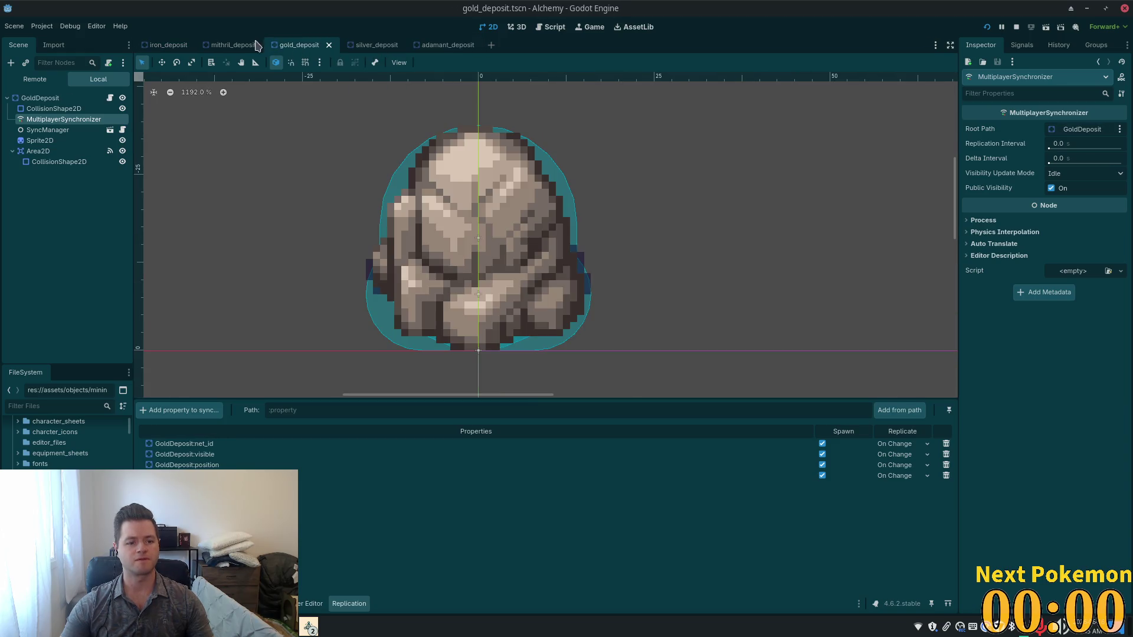
pyautogui.click(206, 46)
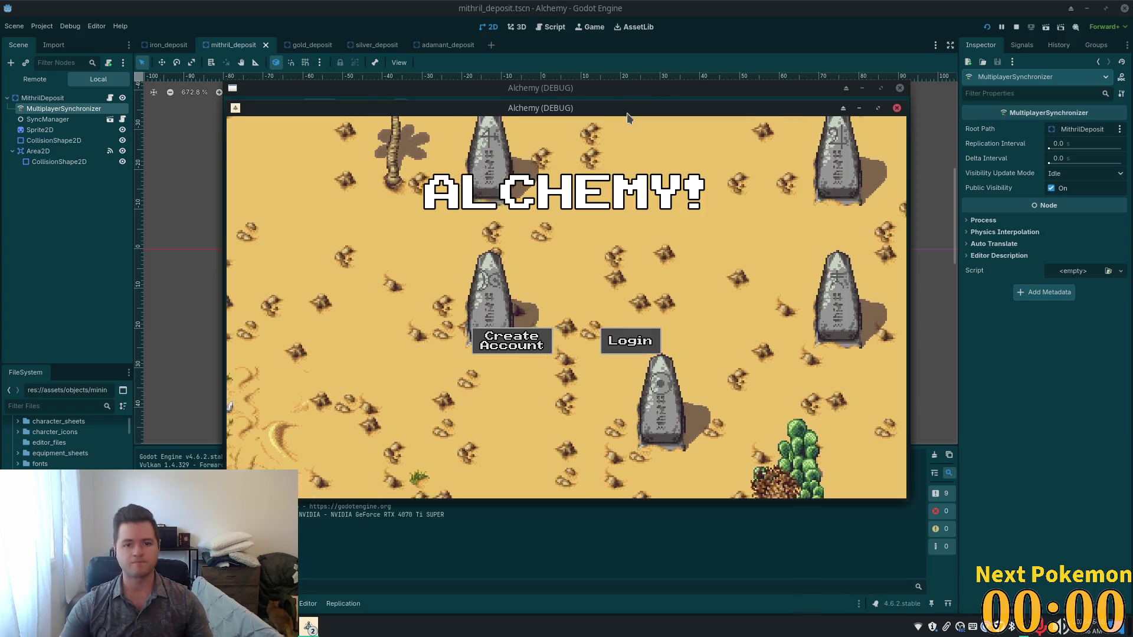
# Step: Place the two Alchemy (DEBUG) windows side by side and walk the character right into Solara Desert
pyautogui.moveTo(627, 106)
pyautogui.mouseDown()
pyautogui.moveTo(419, 51)
pyautogui.moveTo(471, 97)
pyautogui.mouseUp()
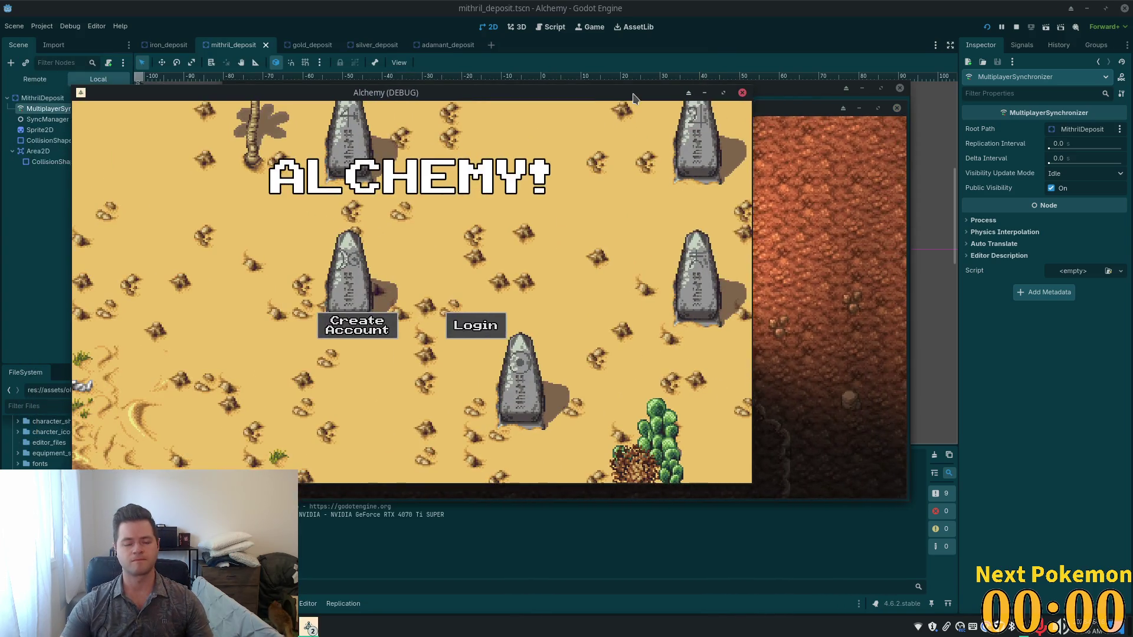
pyautogui.moveTo(766, 108); pyautogui.dragTo(981, 182)
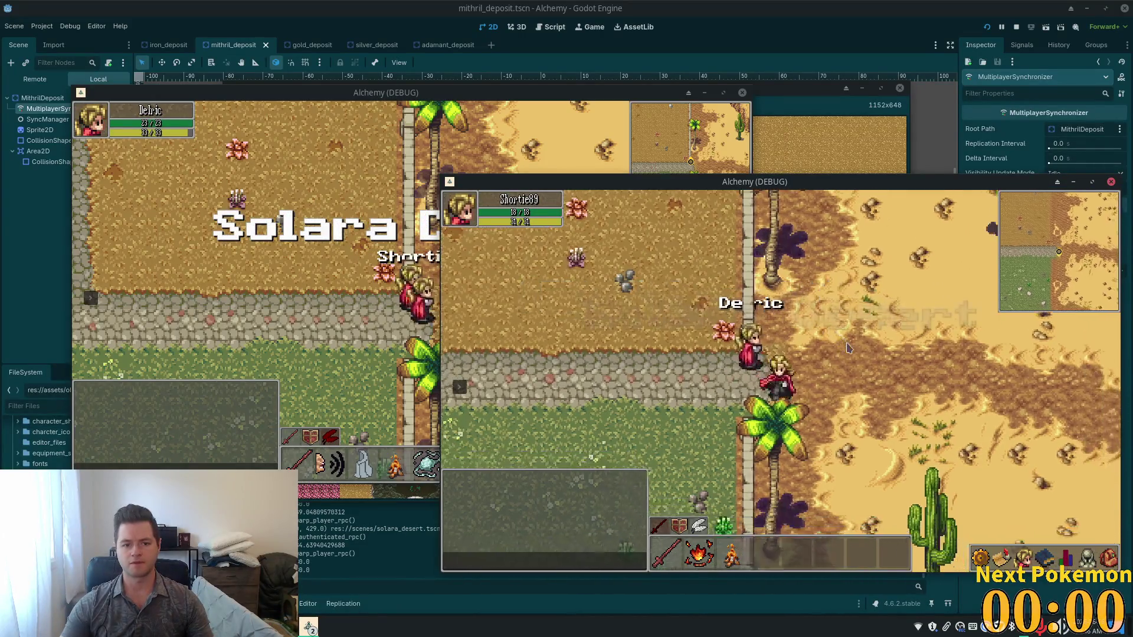
pyautogui.press('Right')
pyautogui.press('Up')
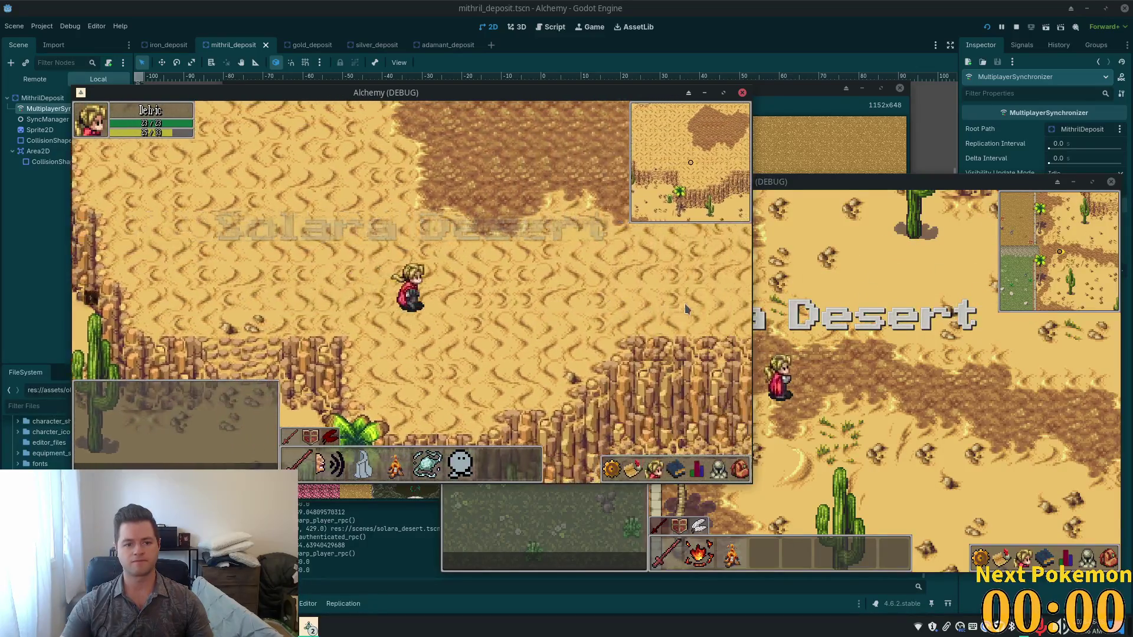
pyautogui.press('Down')
pyautogui.press('Right')
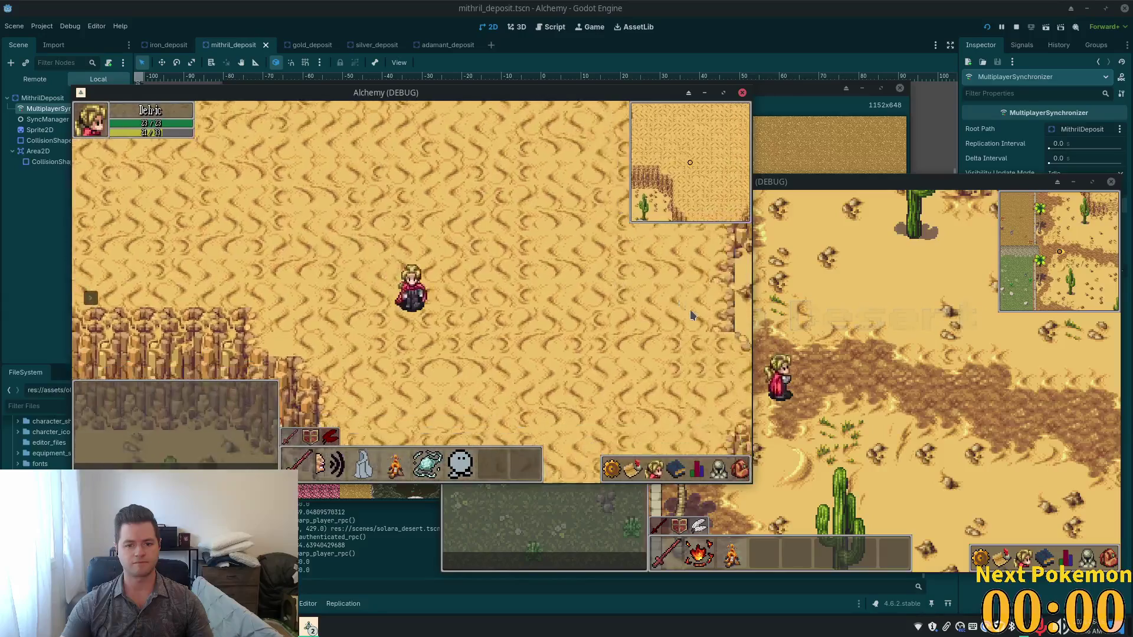
pyautogui.press('Right')
pyautogui.press('Right')
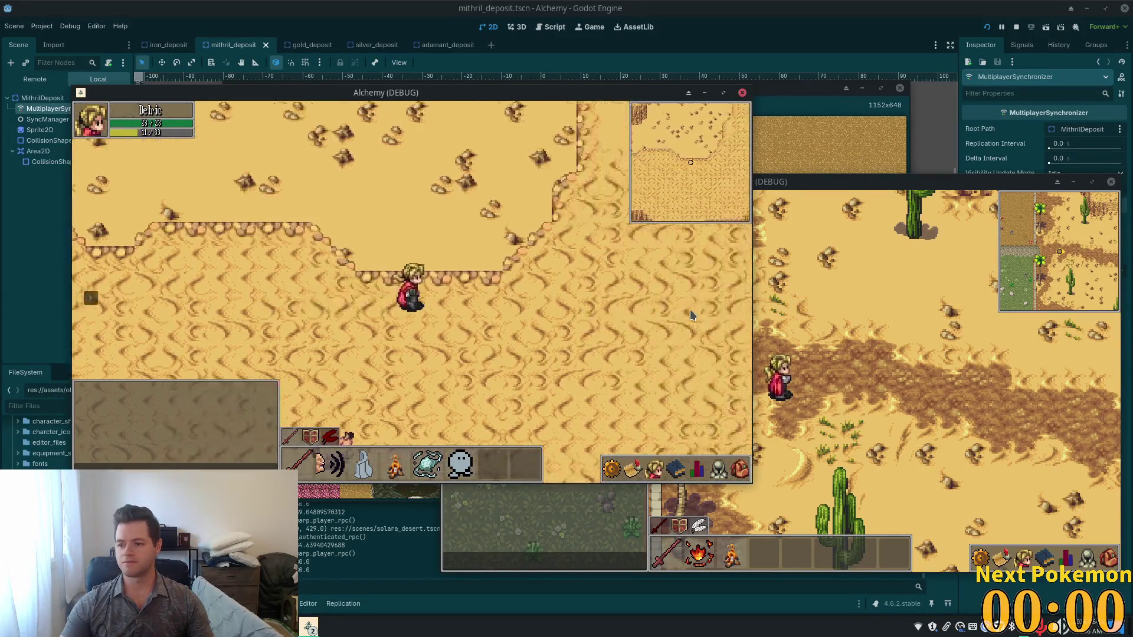
pyautogui.press('Right')
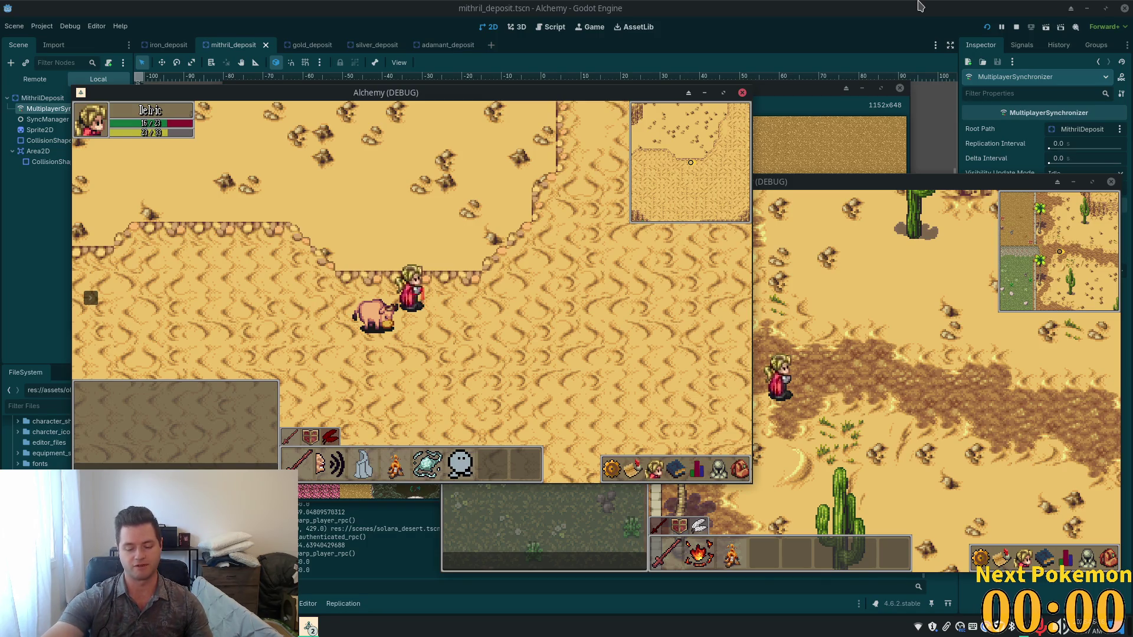
# Step: Walk to the ore rocks, attempt the iron deposit, and check inventory space
pyautogui.press('d')
pyautogui.press('w')
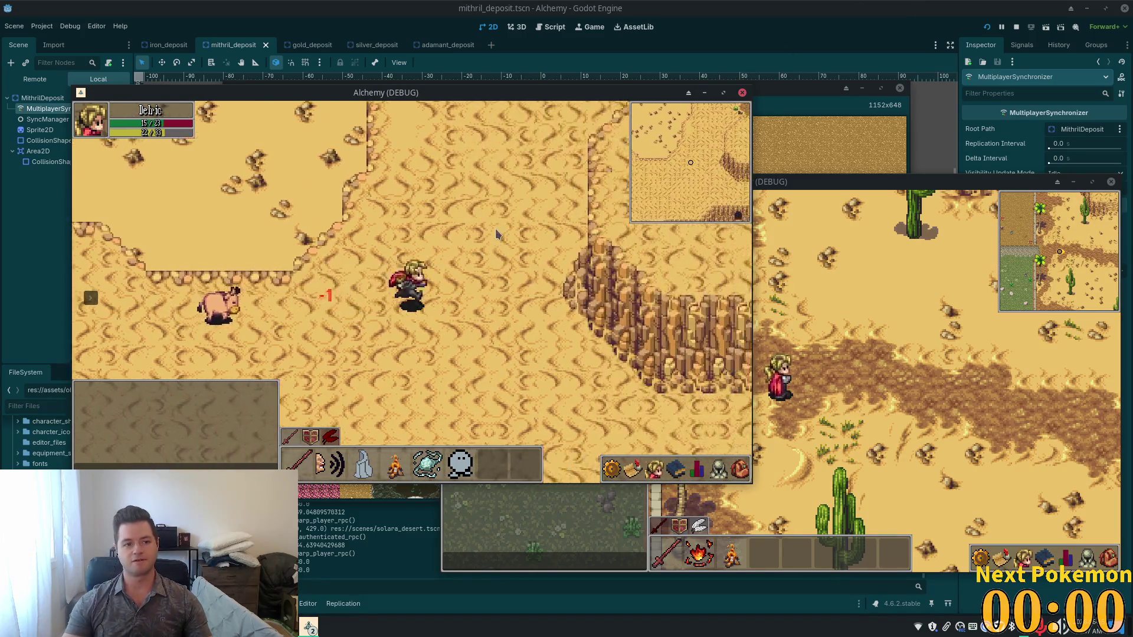
pyautogui.press('w')
pyautogui.press('d')
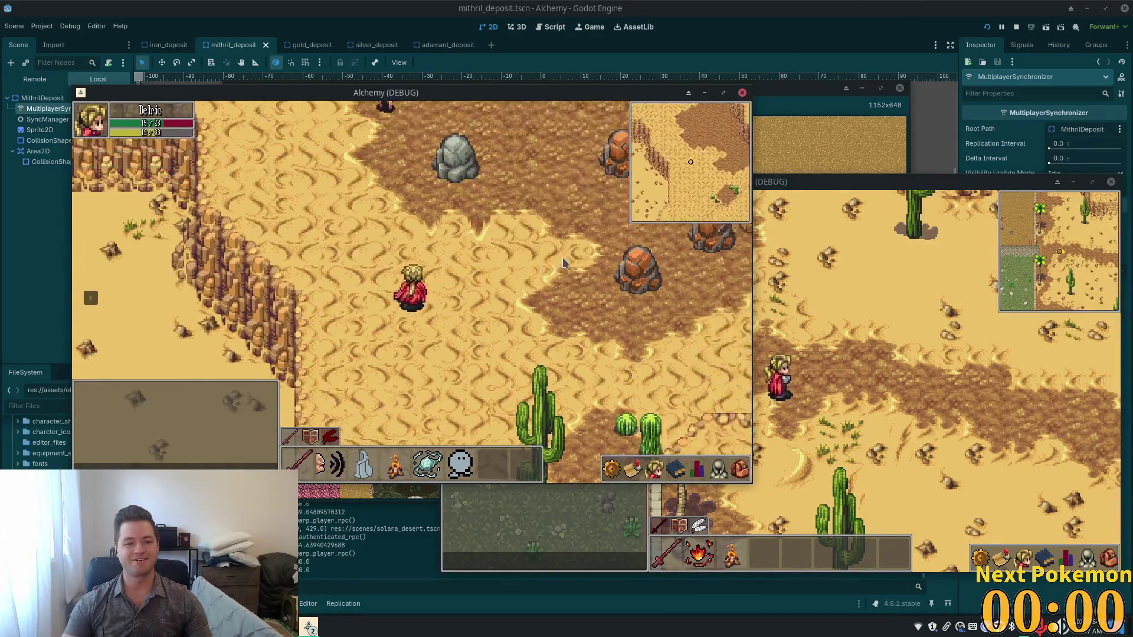
pyautogui.click(446, 325)
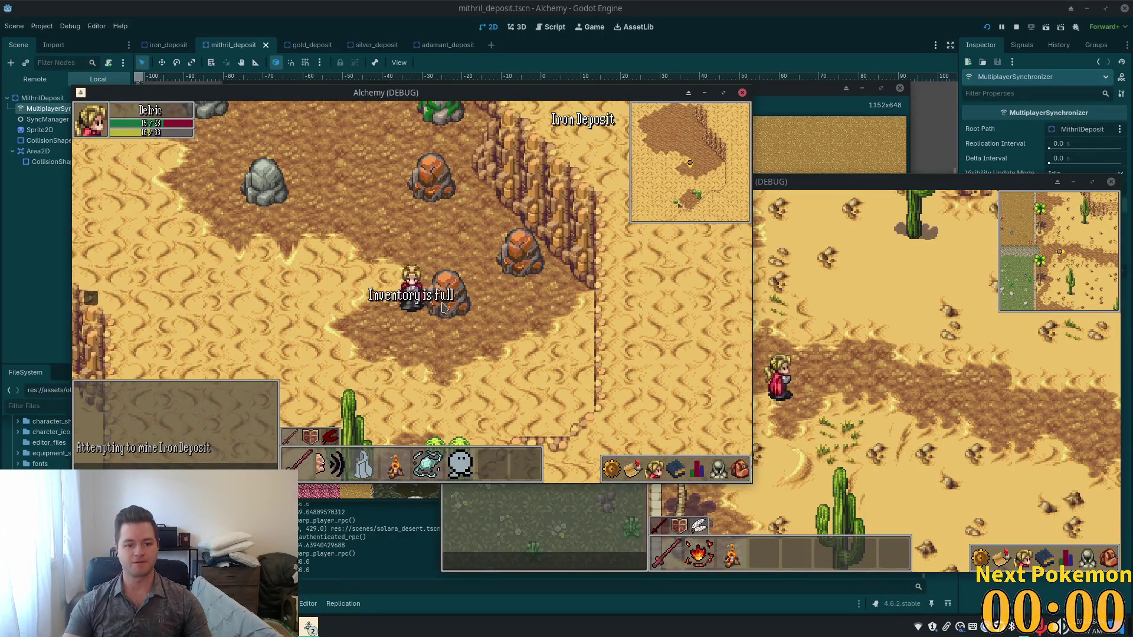
pyautogui.click(446, 324)
pyautogui.press('a')
pyautogui.press('s')
pyautogui.click(739, 468)
pyautogui.click(718, 469)
pyautogui.click(739, 469)
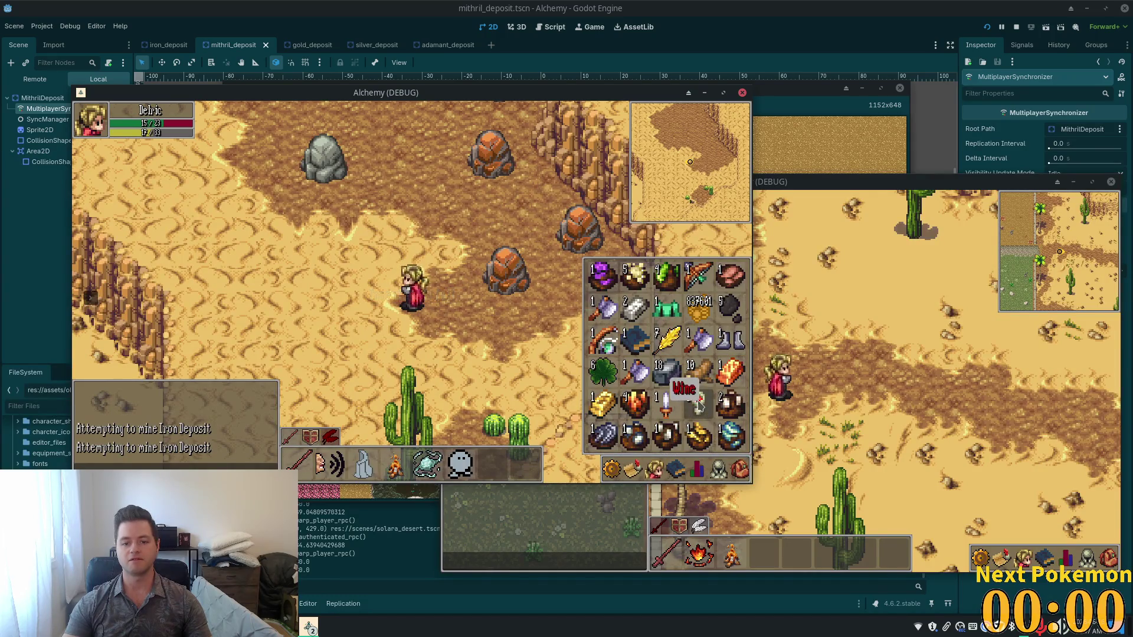
pyautogui.press('i')
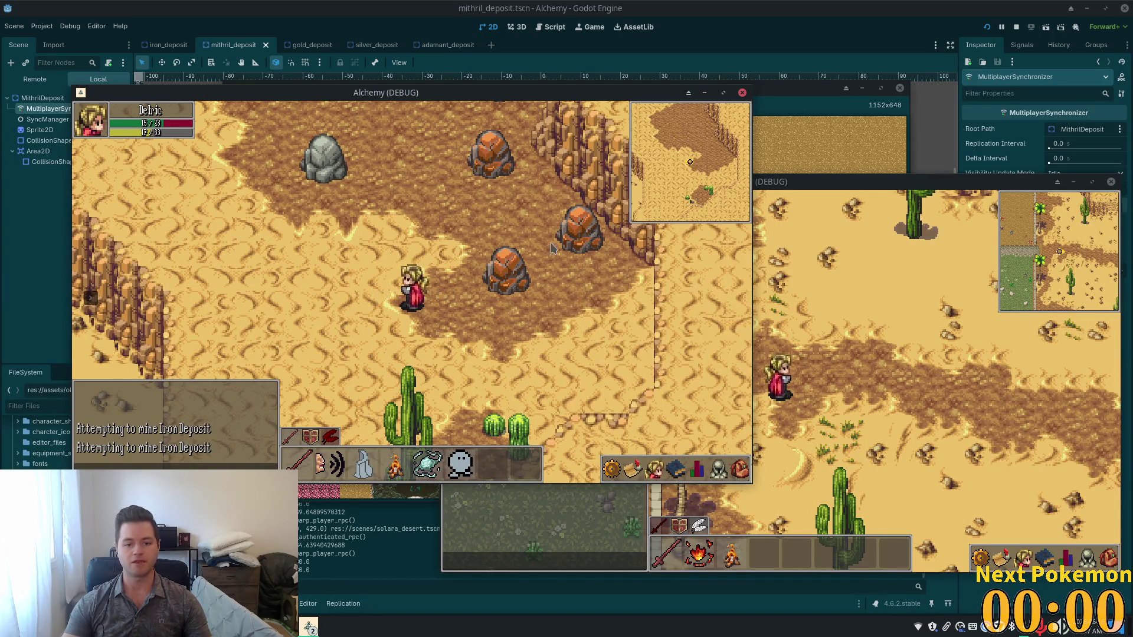
# Step: Mine the iron deposit for ore and drop Mindwort from the inventory onto the ground
pyautogui.press('w')
pyautogui.press('d')
pyautogui.click(458, 289)
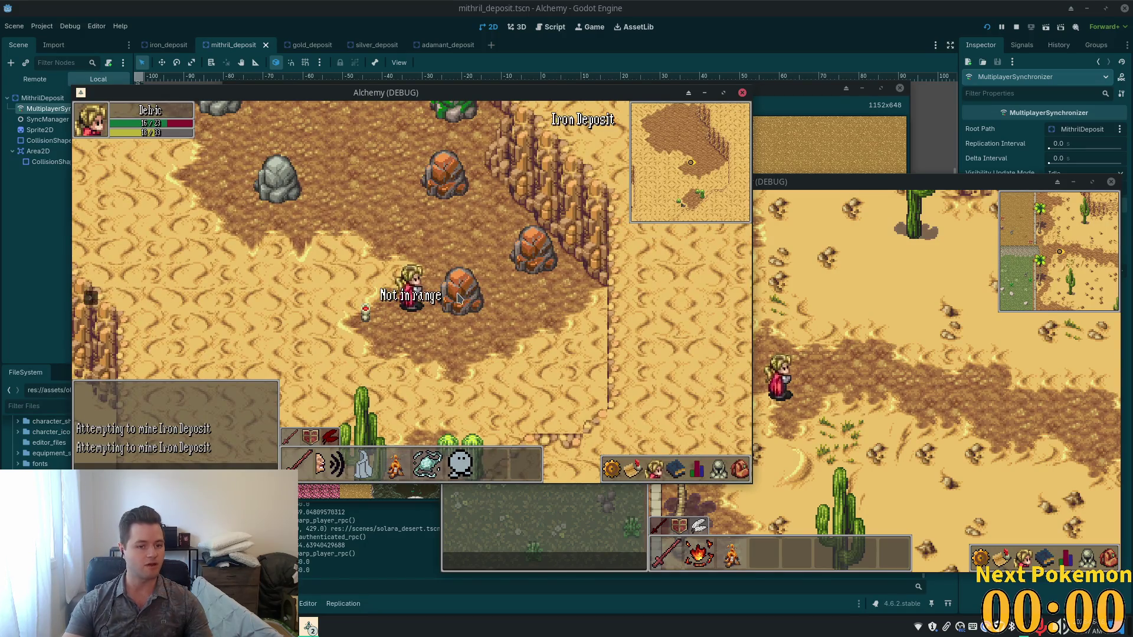
pyautogui.press('d')
pyautogui.click(459, 298)
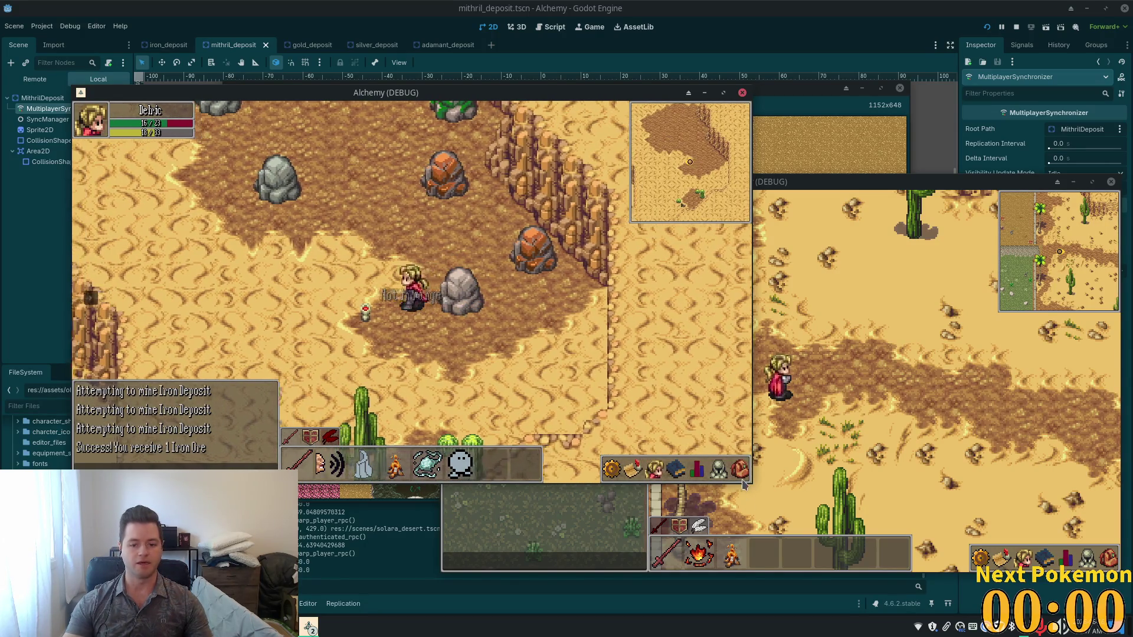
pyautogui.click(743, 480)
pyautogui.press('a')
pyautogui.press('s')
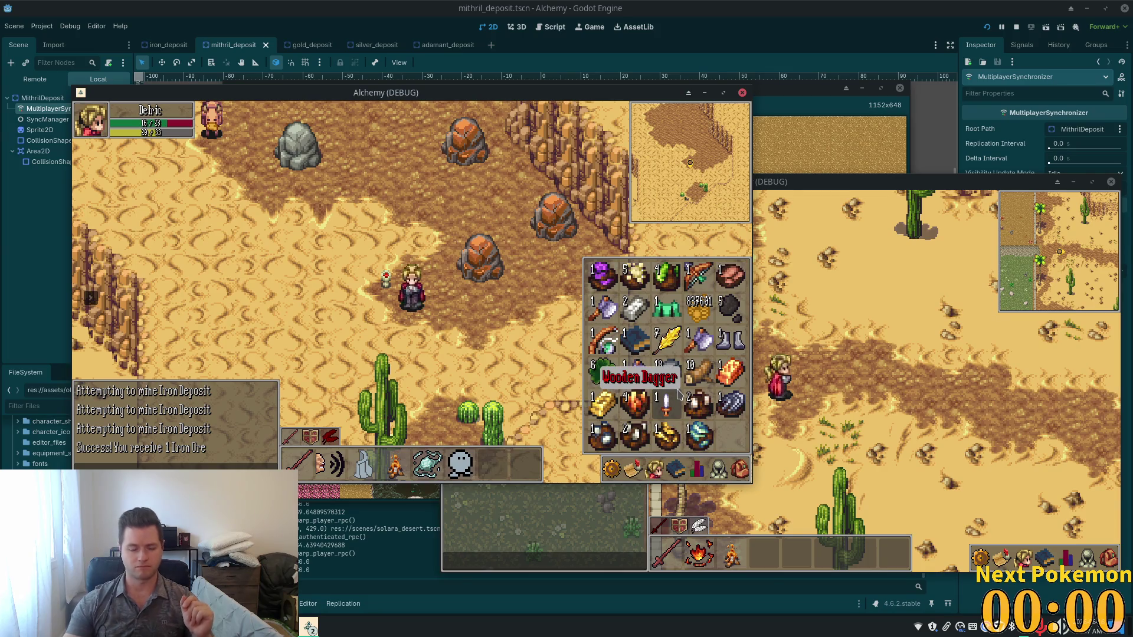
pyautogui.press('i')
pyautogui.click(740, 472)
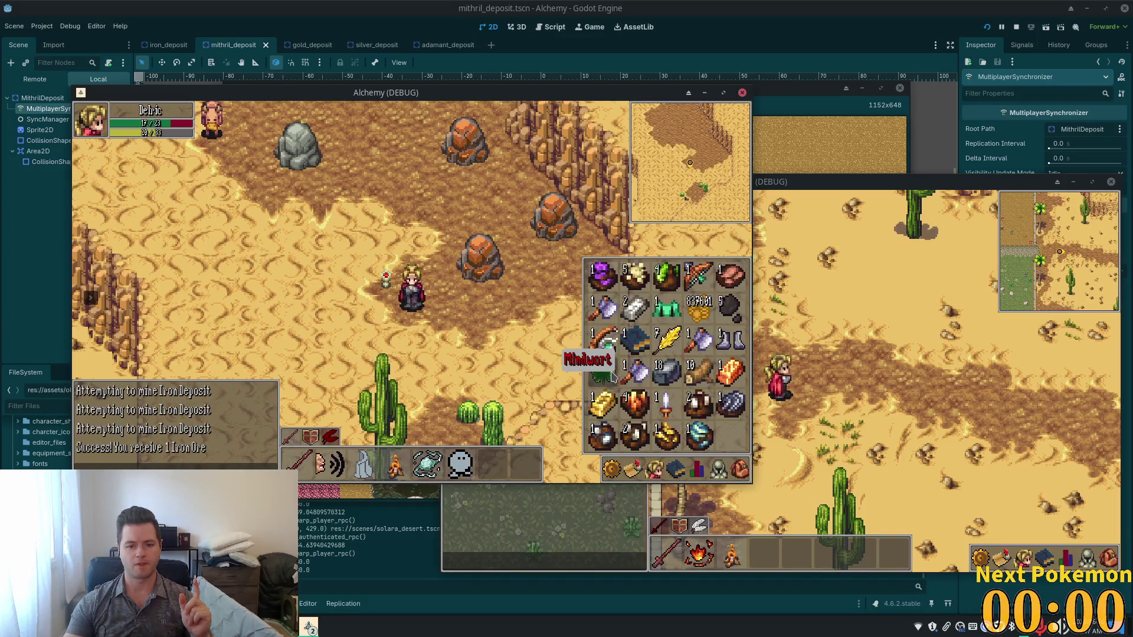
pyautogui.moveTo(614, 378); pyautogui.dragTo(481, 292)
# Step: Mine the adamant, silver and gold deposits in turn, then head south
pyautogui.press('i')
pyautogui.press('w')
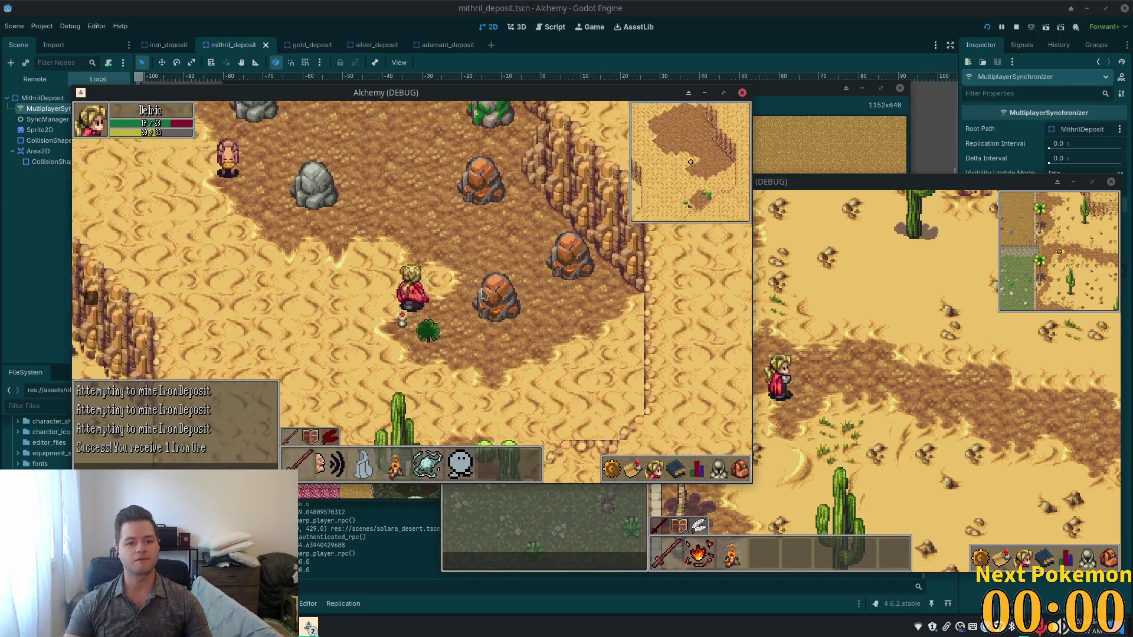
pyautogui.press('w')
pyautogui.click(445, 285)
pyautogui.press('w')
pyautogui.click(396, 262)
pyautogui.press('w')
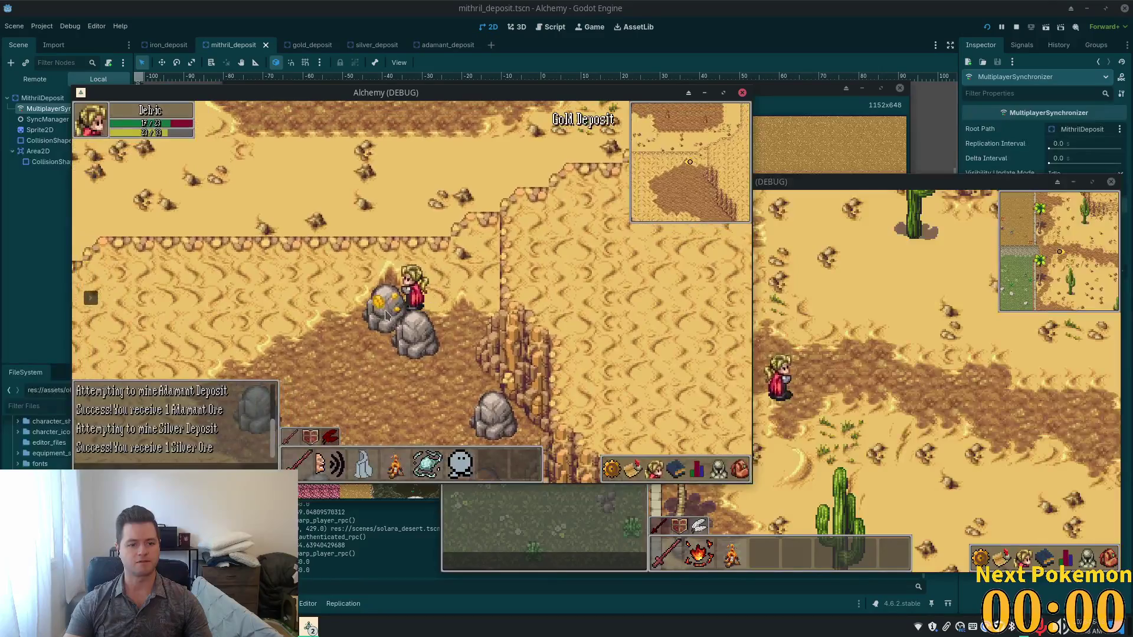
pyautogui.press('a')
pyautogui.click(397, 331)
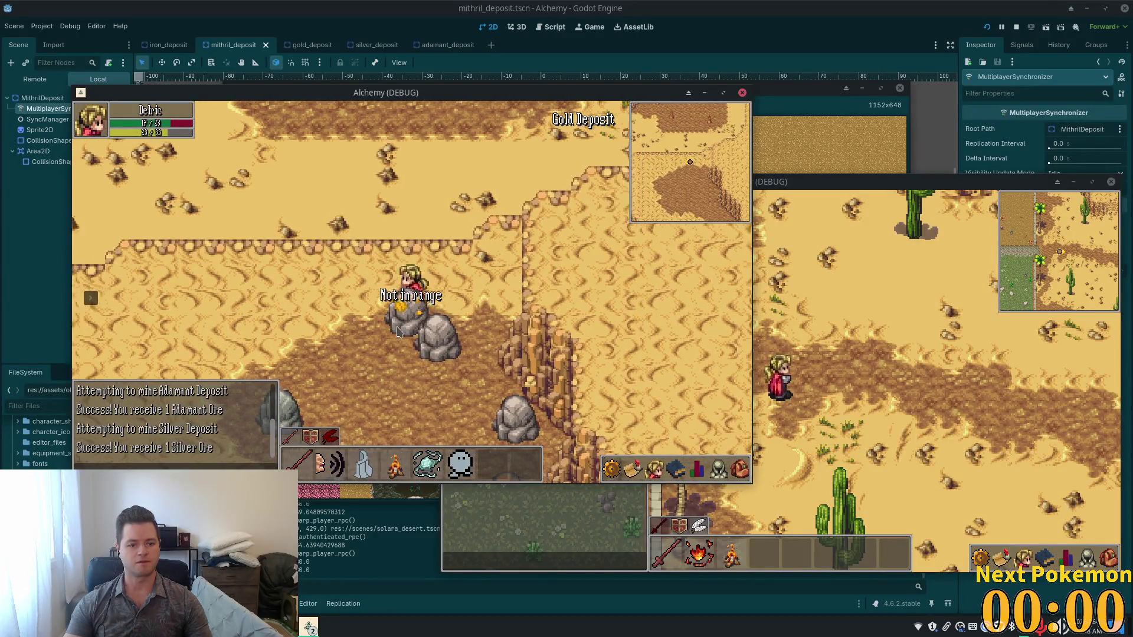
pyautogui.press('s')
pyautogui.click(386, 282)
pyautogui.press('s')
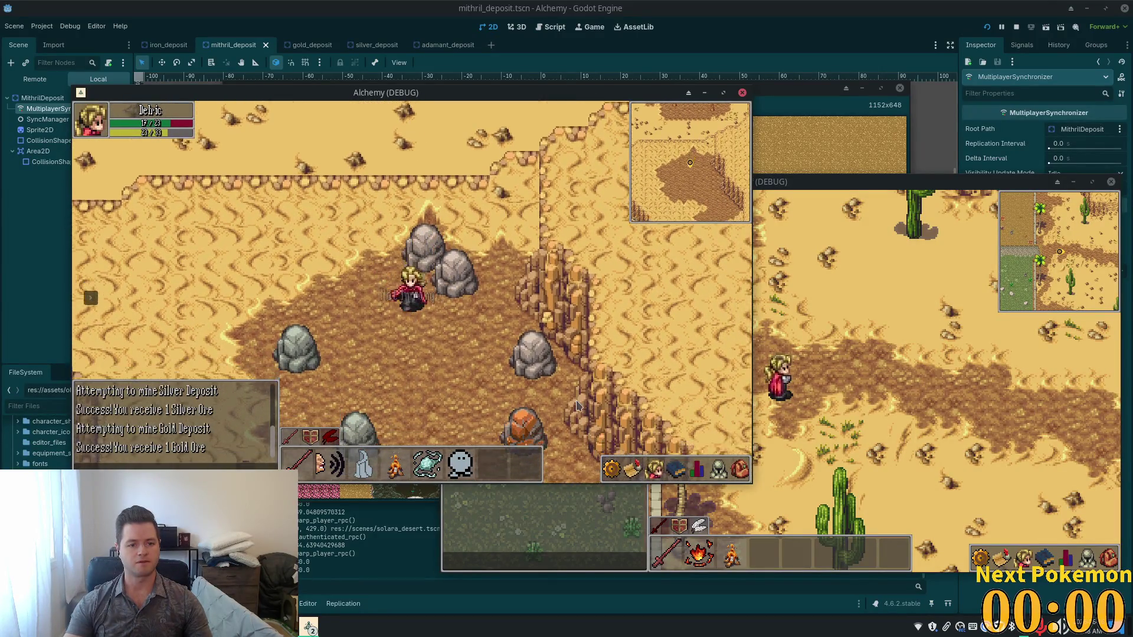
pyautogui.press('s')
pyautogui.press('s')
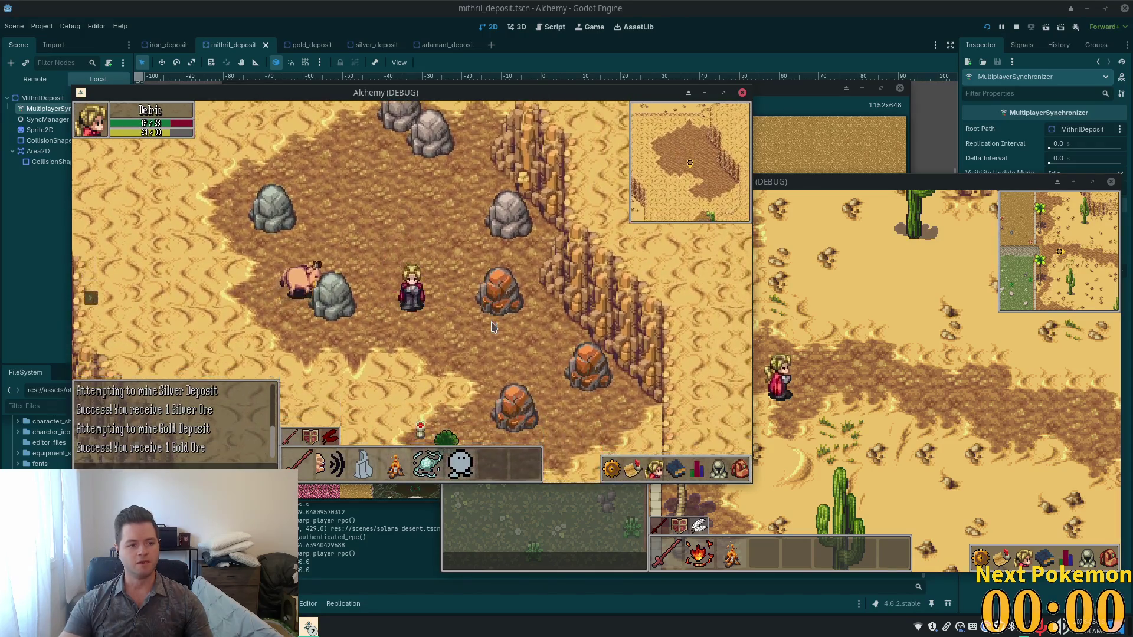
pyautogui.press('s')
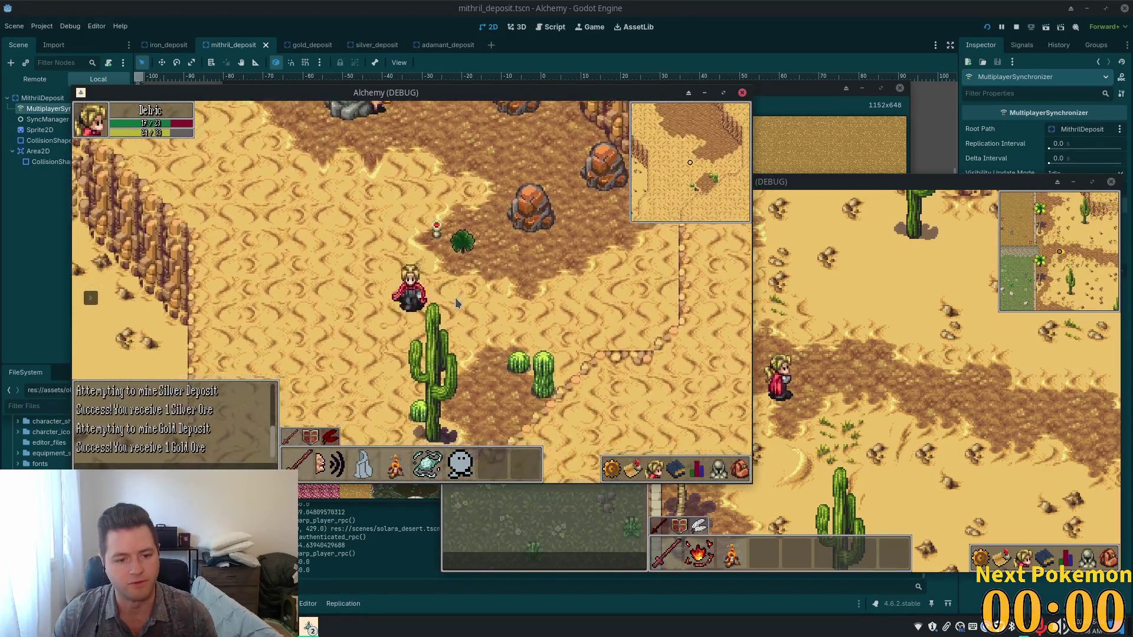
# Step: Run the character south-west across the desert and cliffs toward the other player
pyautogui.press('s')
pyautogui.press('a')
pyautogui.press('s')
pyautogui.press('a')
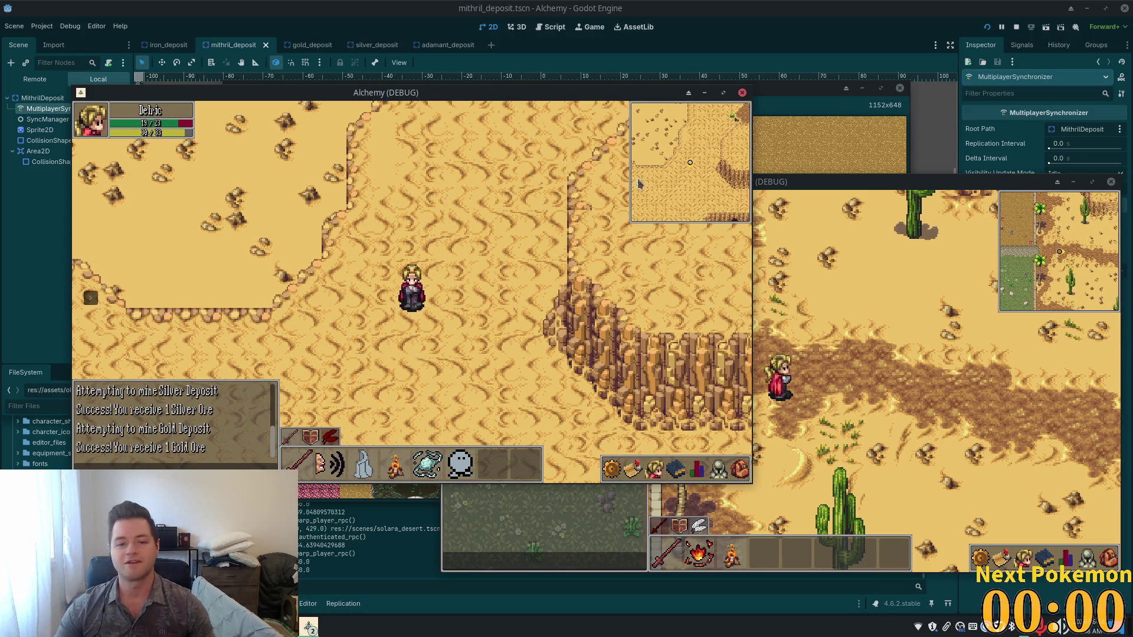
pyautogui.press('s')
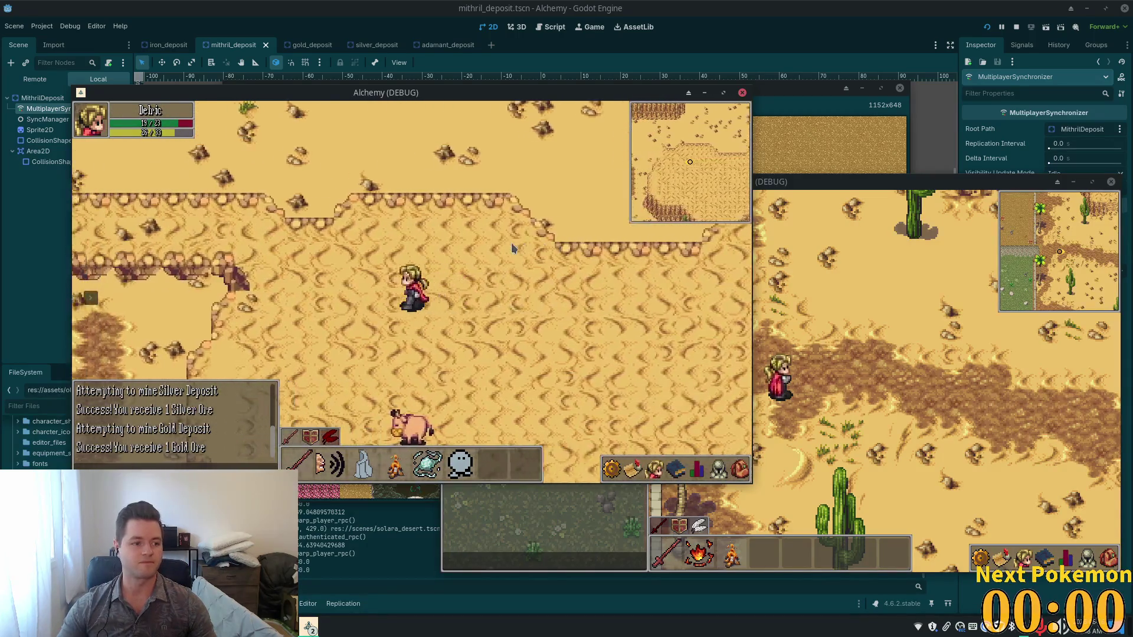
pyautogui.press('w')
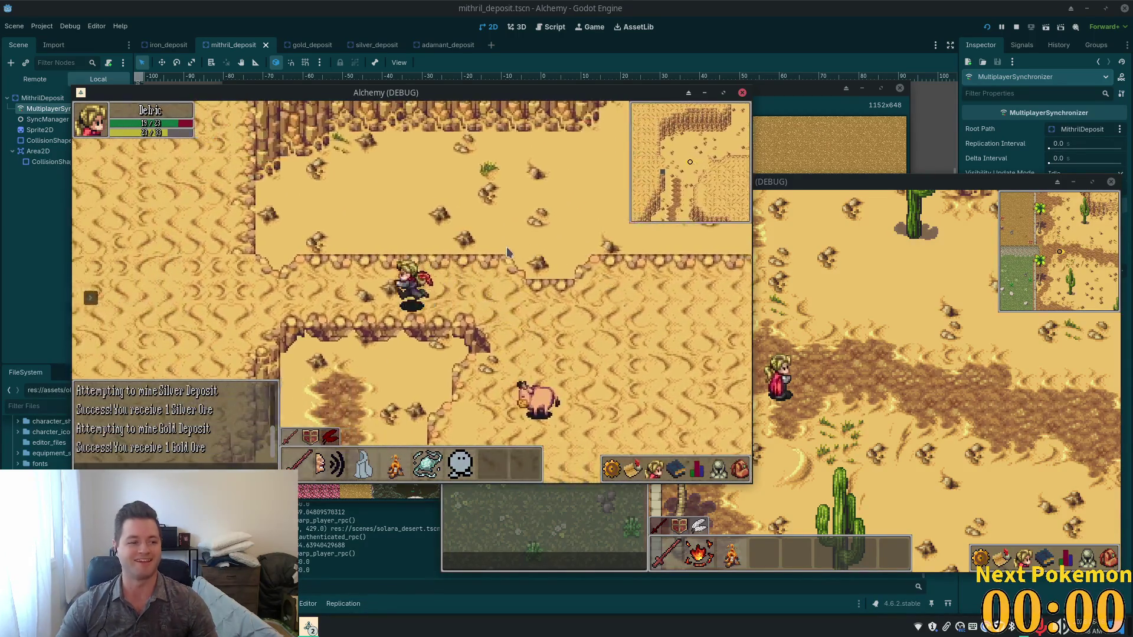
pyautogui.press('w')
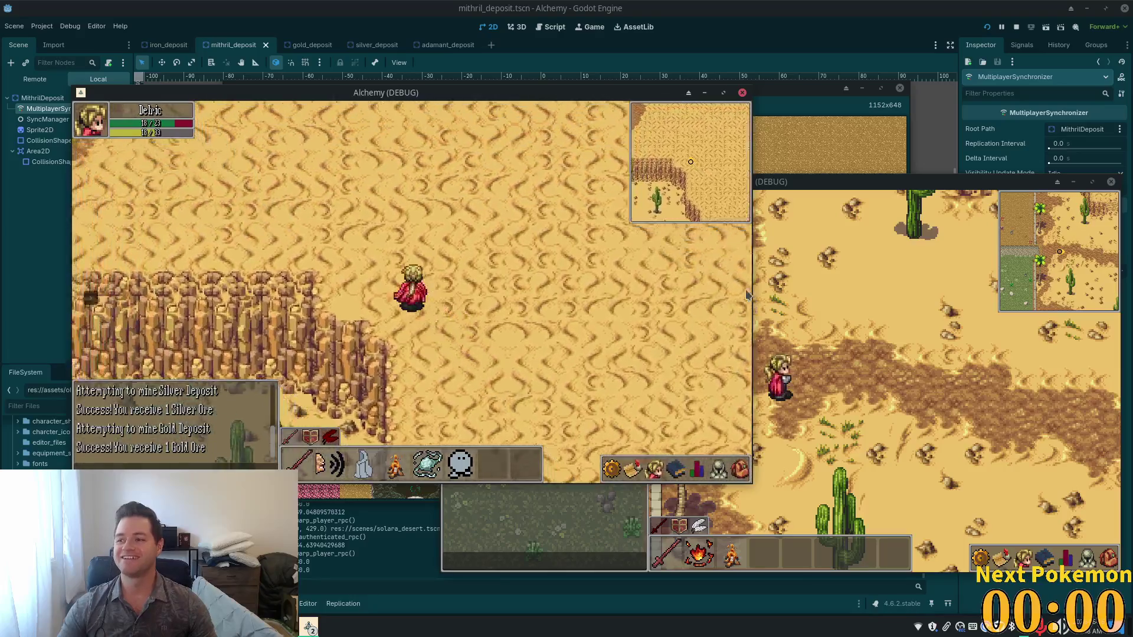
pyautogui.press('w')
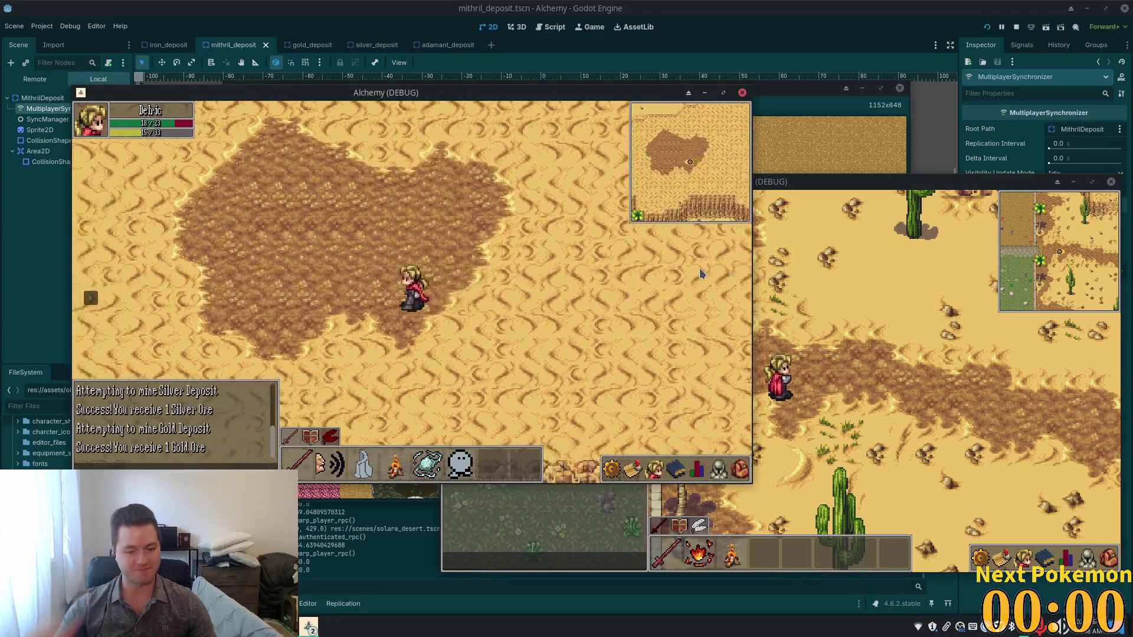
pyautogui.press('s')
pyautogui.press('a')
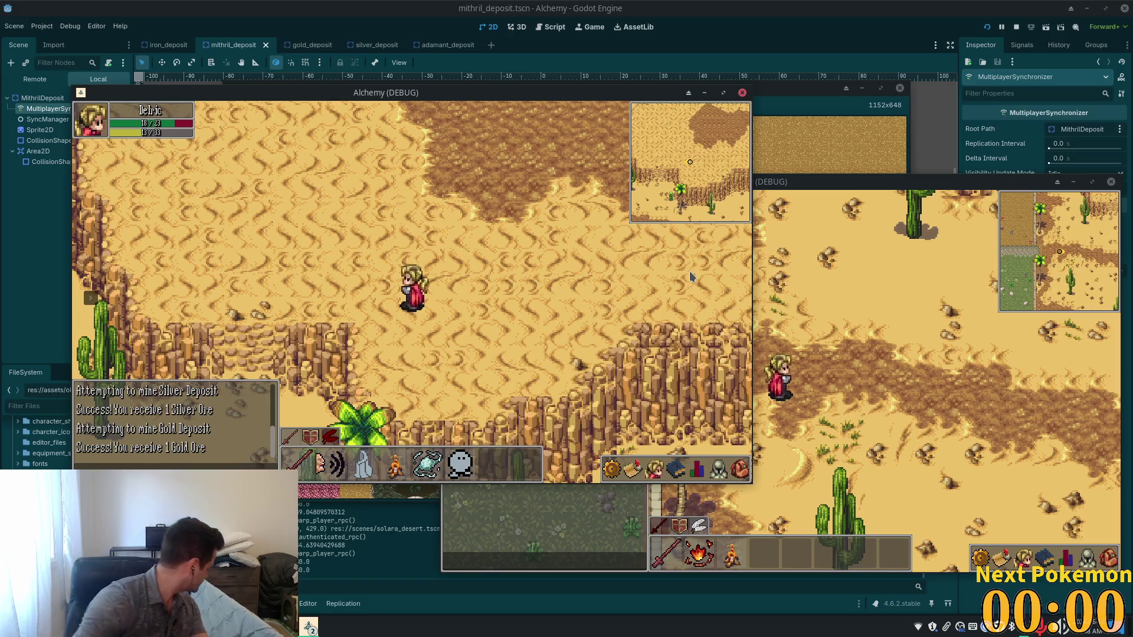
pyautogui.press('a')
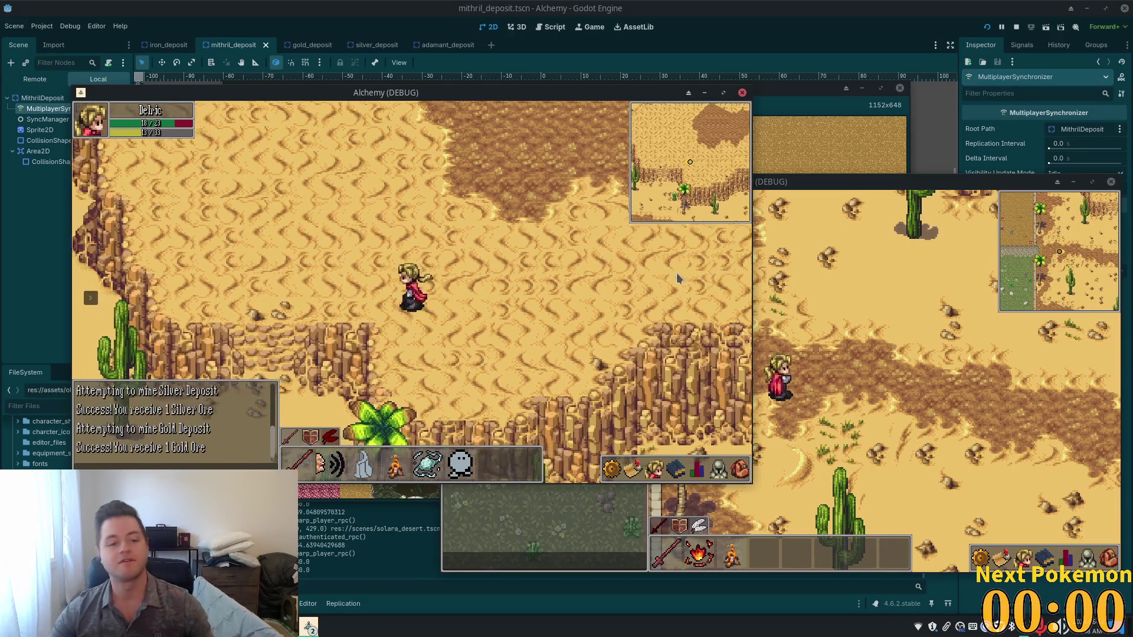
pyautogui.press('s')
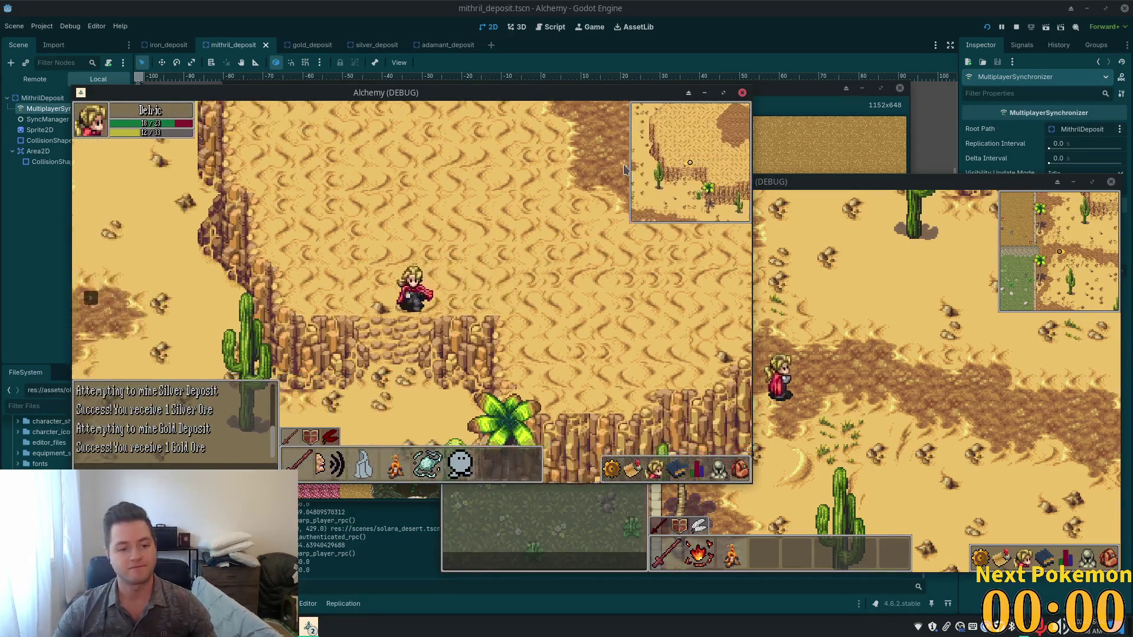
# Step: Cross the wooden bridge and cobblestone path into Ouros, then enter the bank building
pyautogui.click(736, 472)
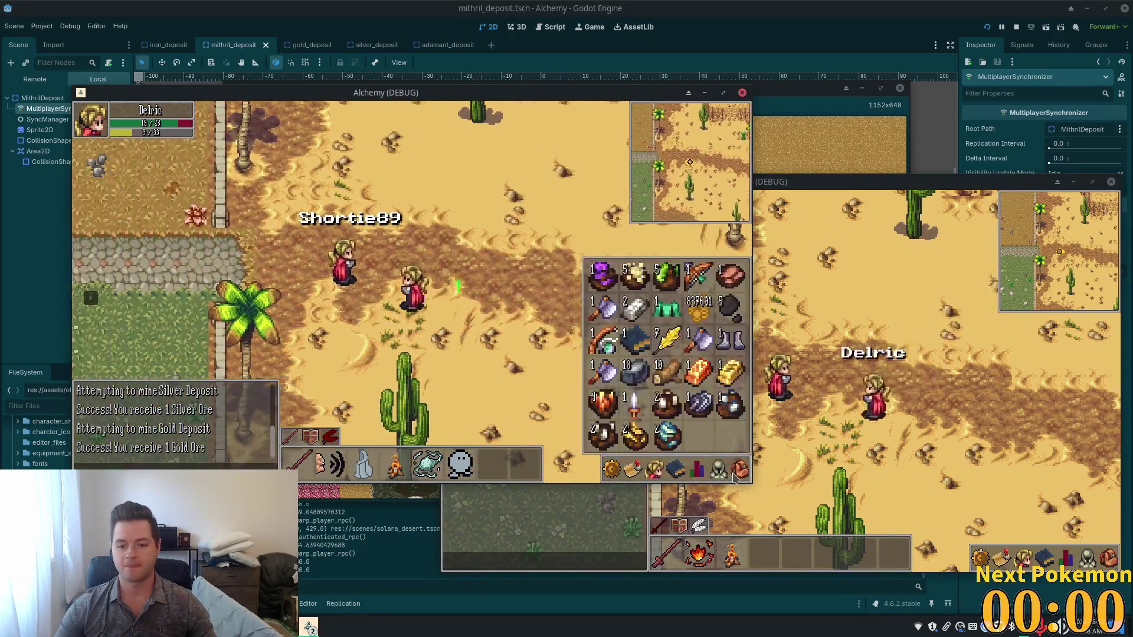
pyautogui.press('a')
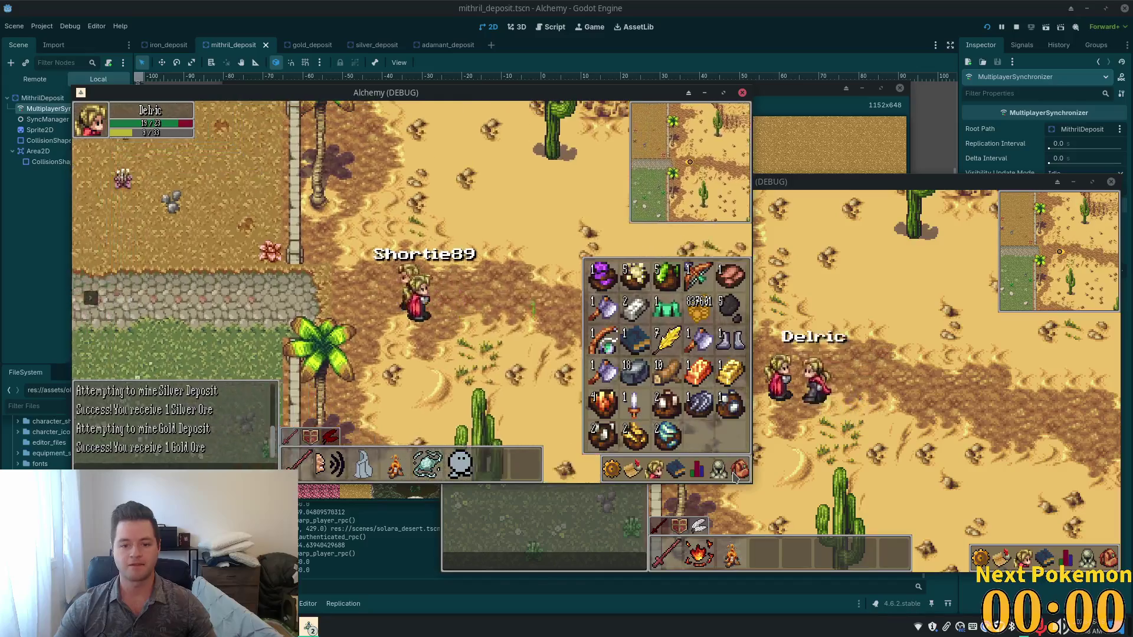
pyautogui.click(719, 469)
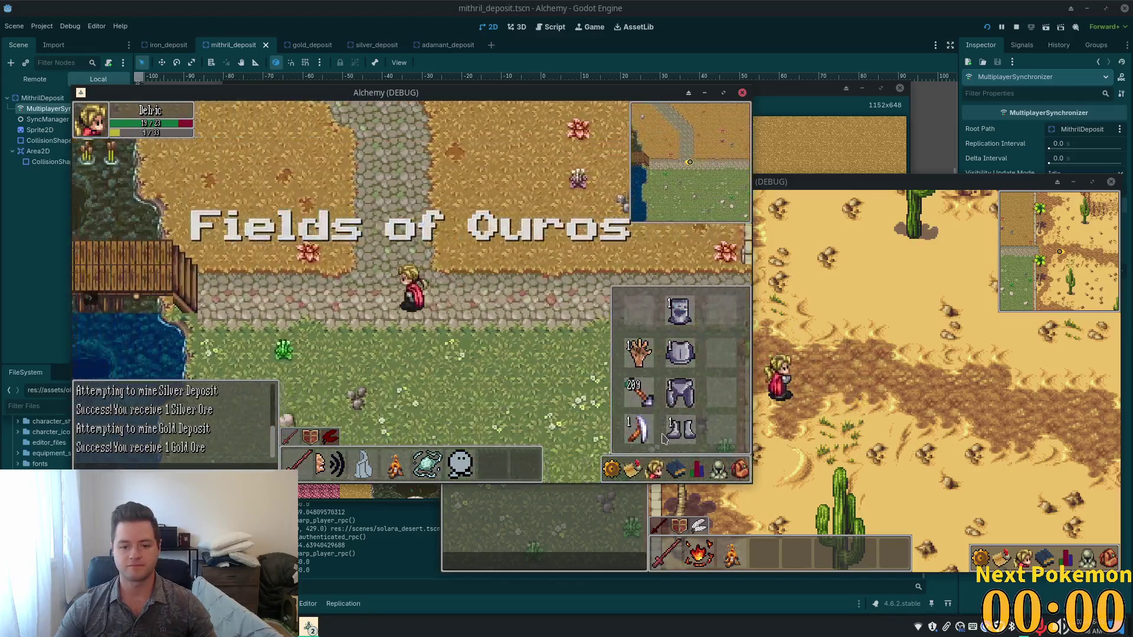
pyautogui.press('a')
pyautogui.press('Escape')
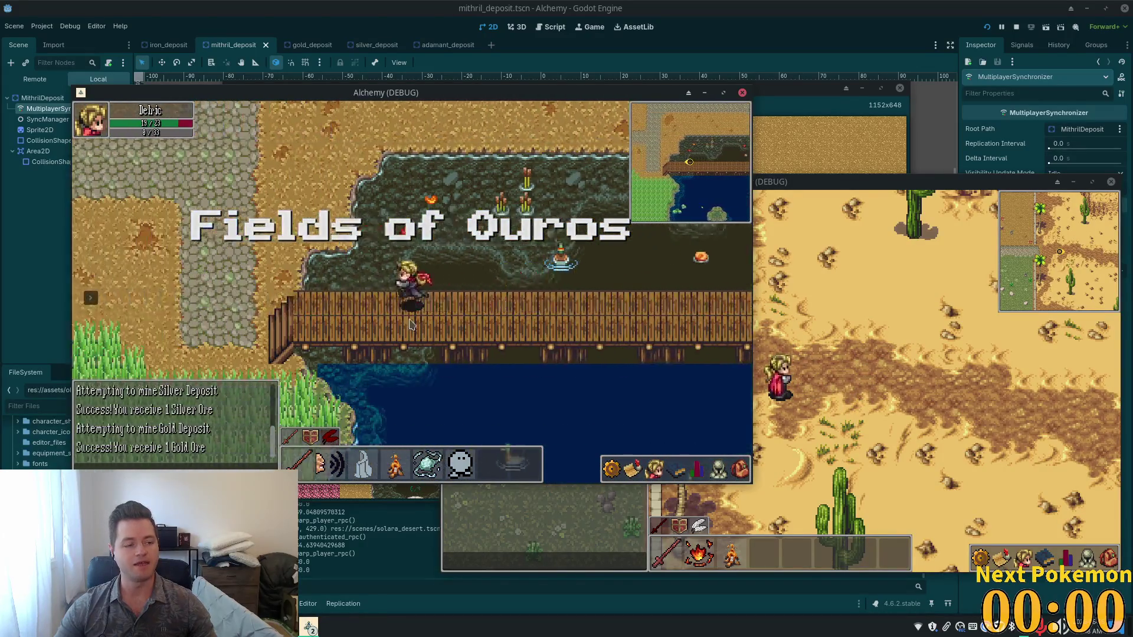
pyautogui.press('w')
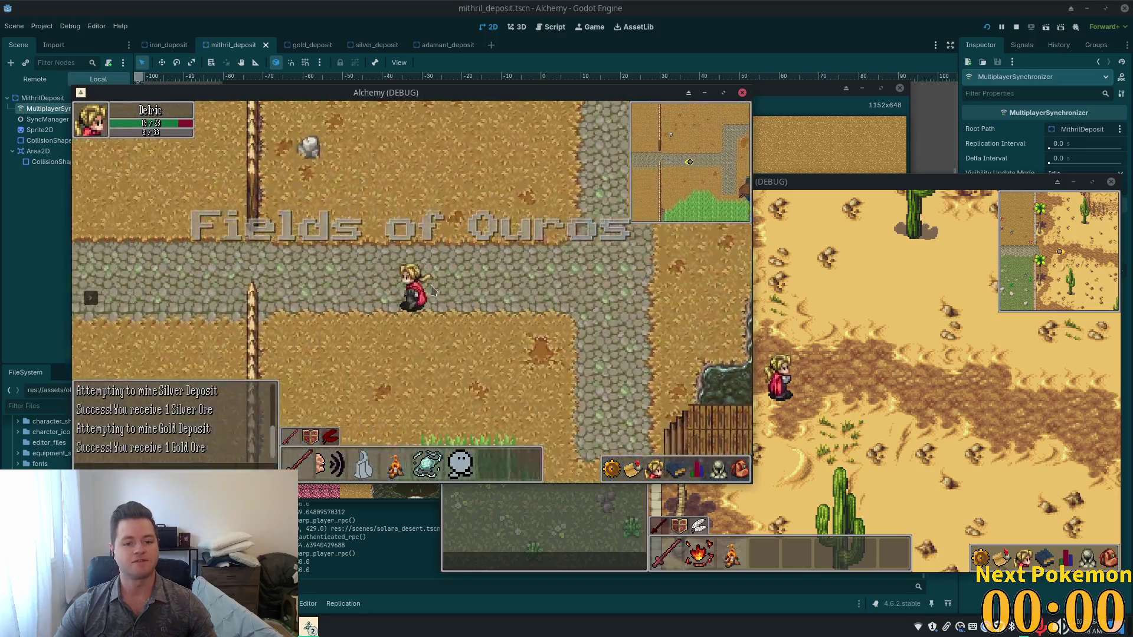
pyautogui.press('a')
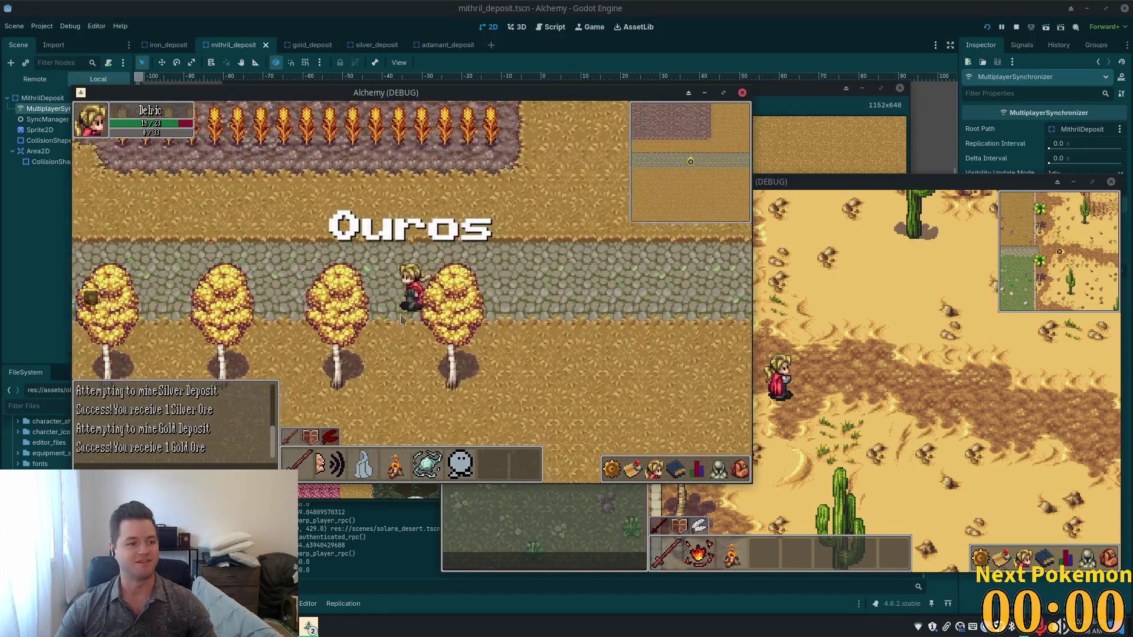
pyautogui.press('a')
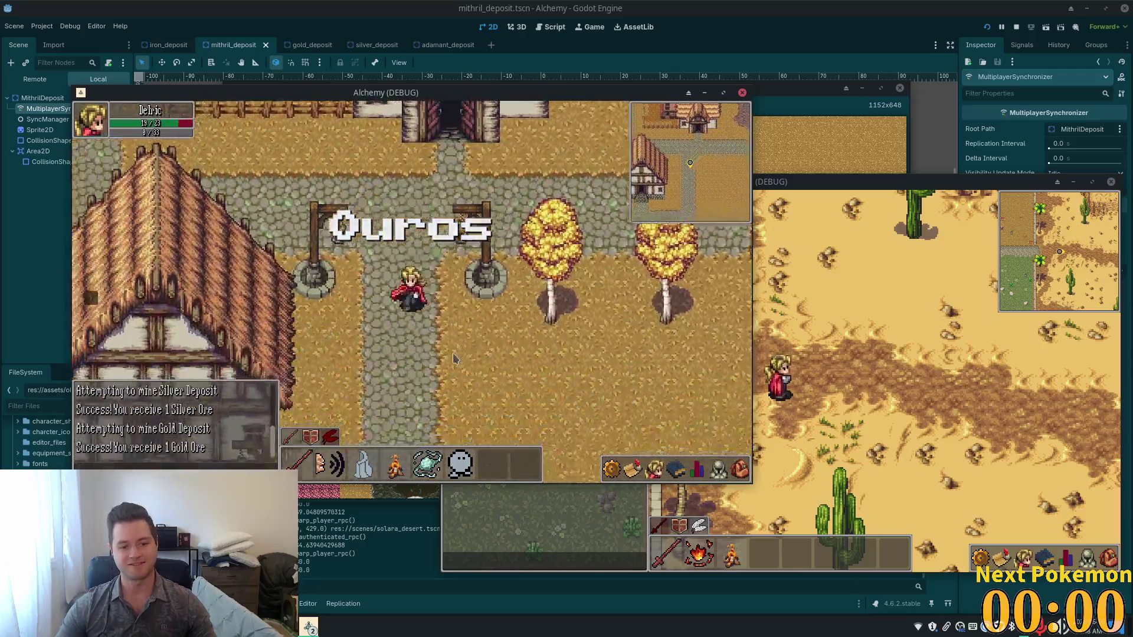
pyautogui.press('s')
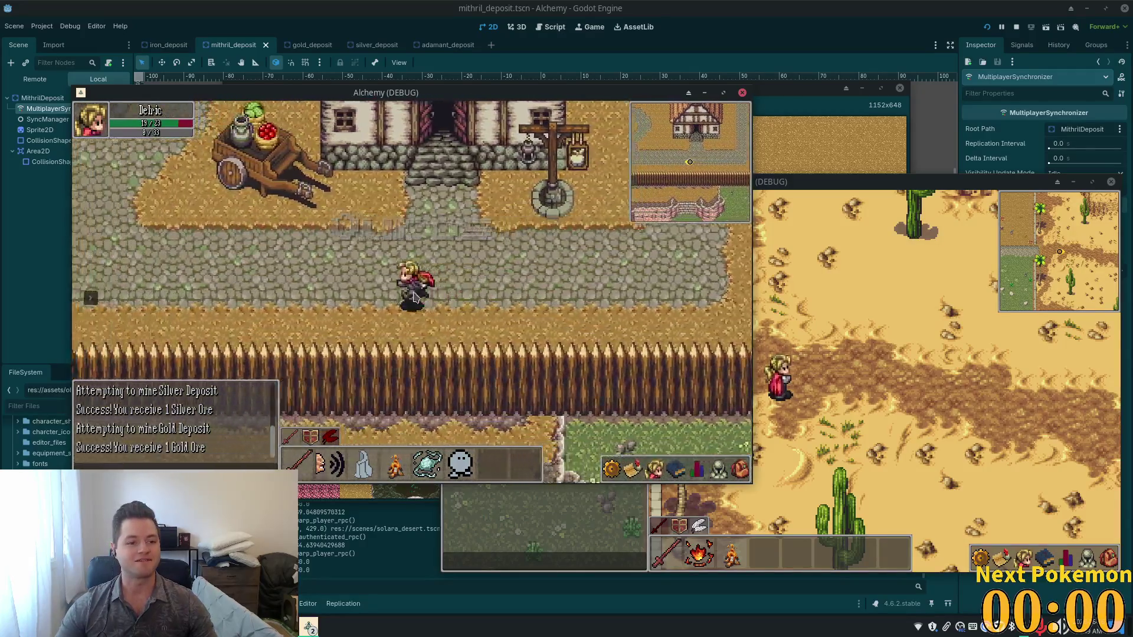
pyautogui.press('a')
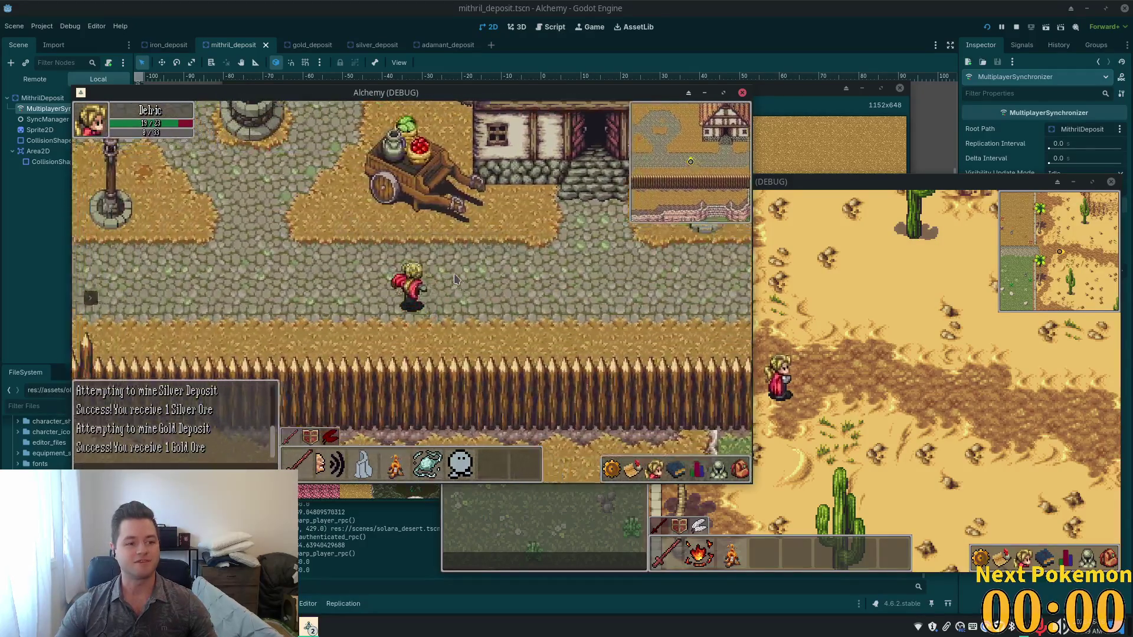
pyautogui.press('w')
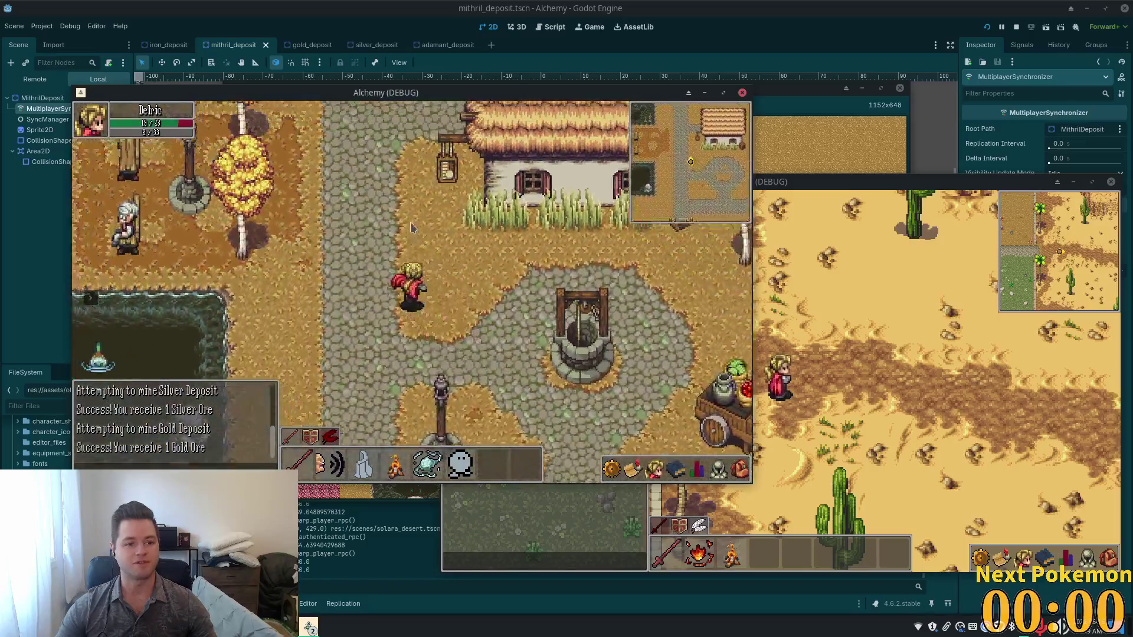
pyautogui.press('w')
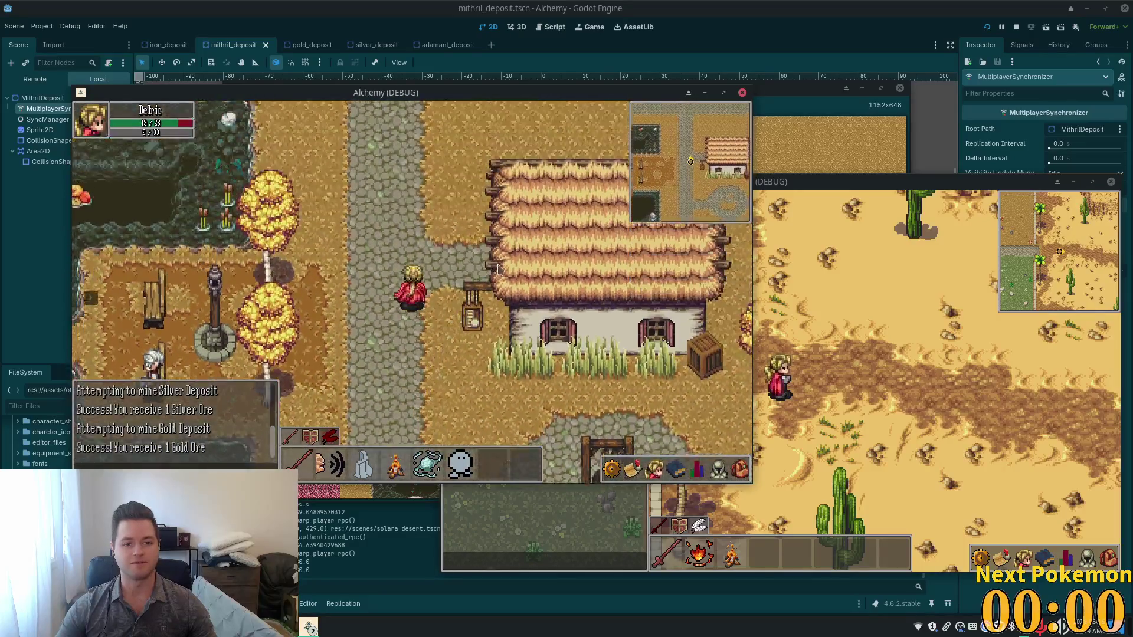
pyautogui.press('e')
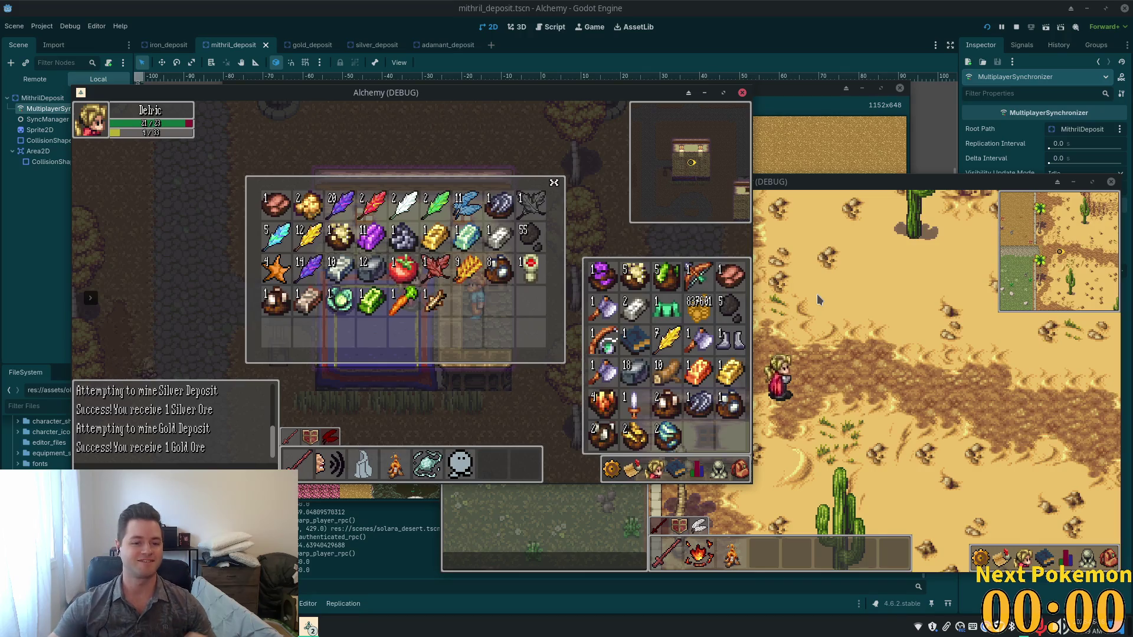
# Step: Deposit the mithril, gold, silver and Etherite ores from the inventory into the bank
pyautogui.click(660, 416)
pyautogui.click(660, 416)
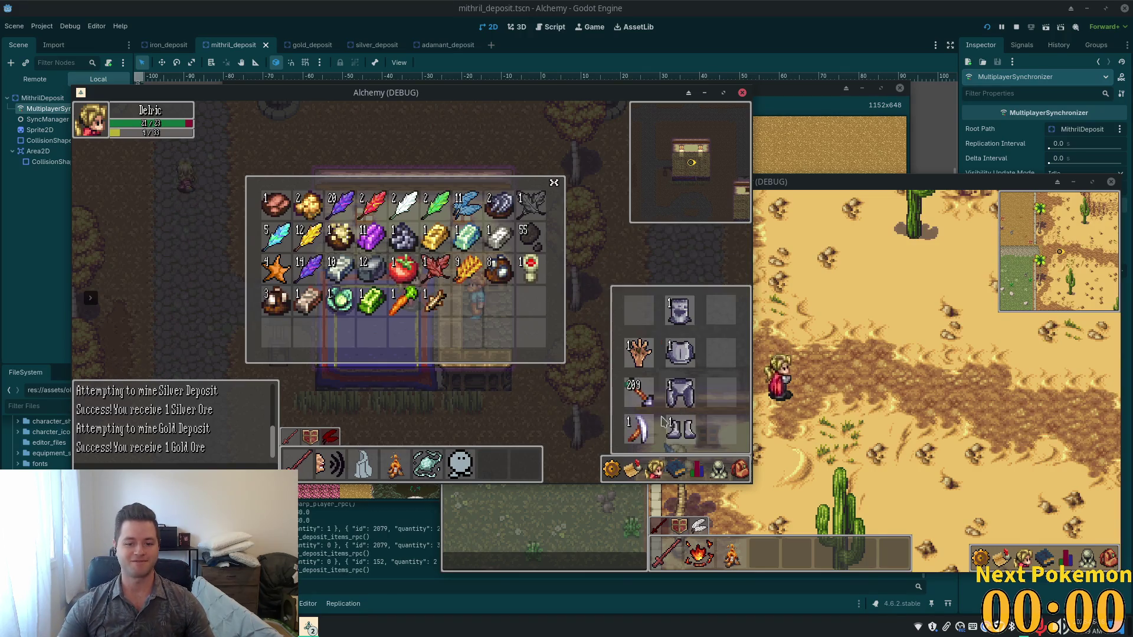
pyautogui.click(699, 410)
pyautogui.click(699, 410)
pyautogui.click(699, 410)
pyautogui.click(699, 410)
pyautogui.click(667, 407)
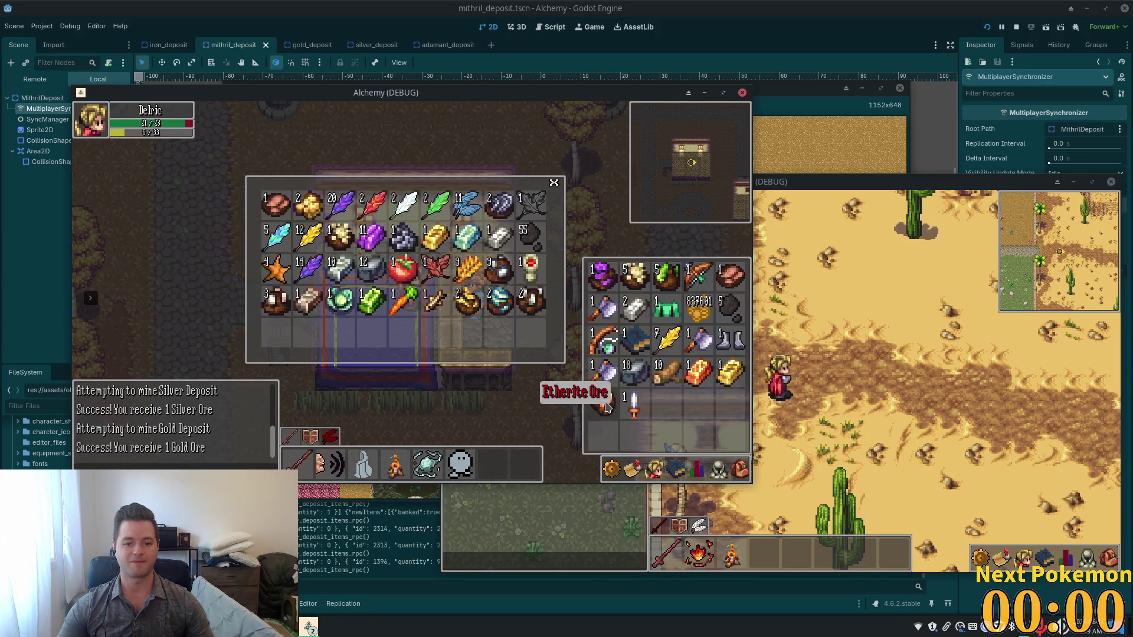
pyautogui.click(606, 406)
pyautogui.click(654, 469)
pyautogui.click(696, 469)
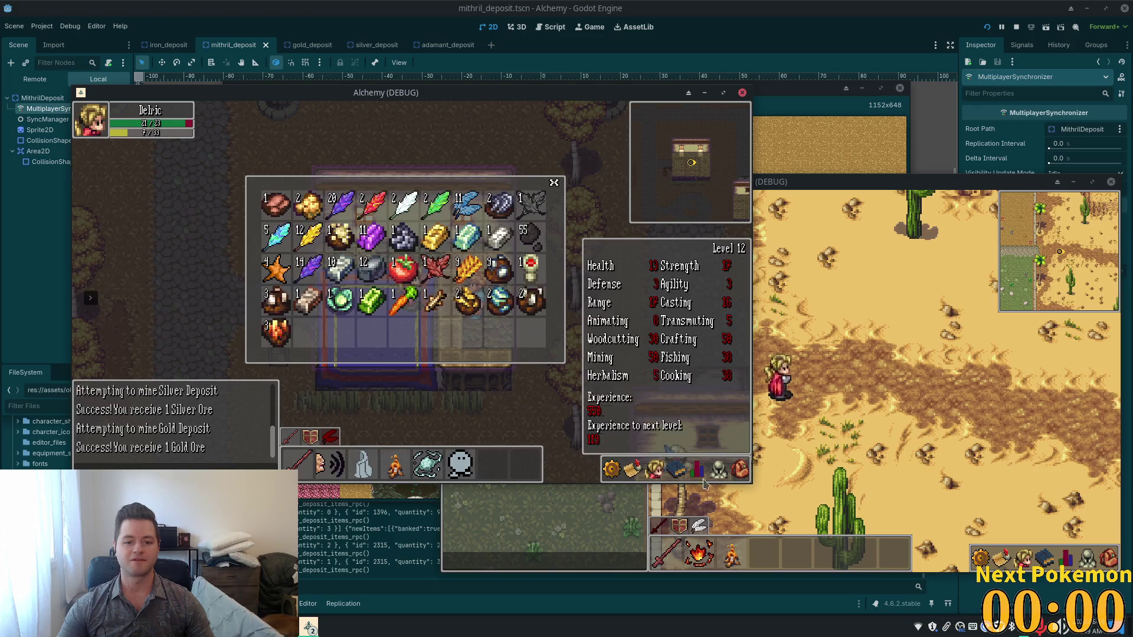
pyautogui.click(740, 469)
pyautogui.click(617, 412)
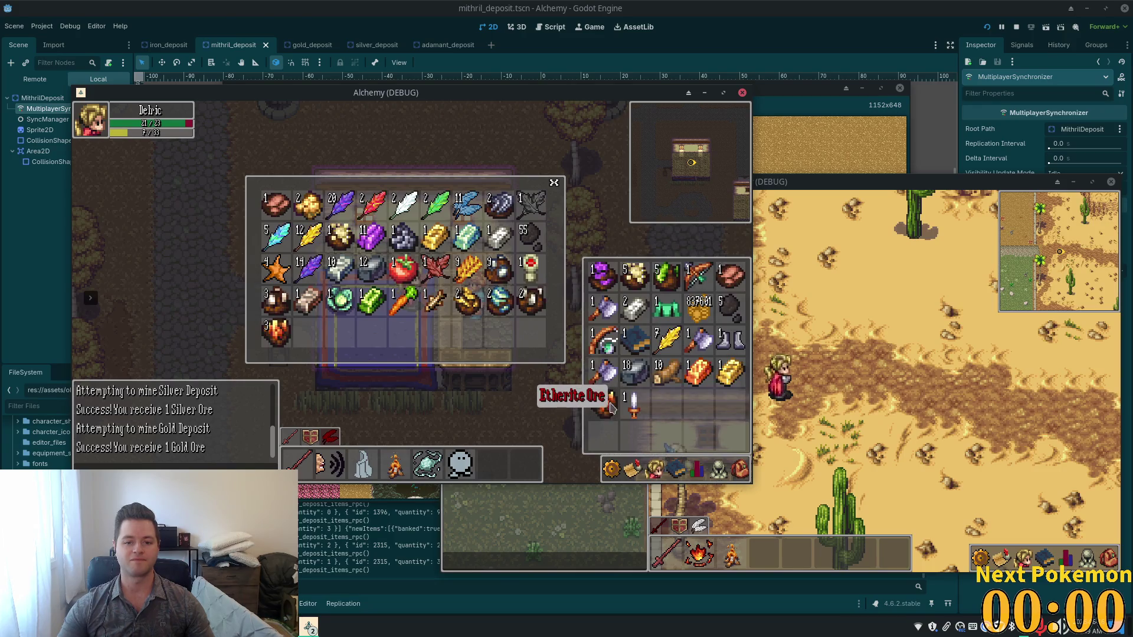
# Step: Deposit the whole green stack into the bank, then close the bank and inventory
pyautogui.rightClick(637, 278)
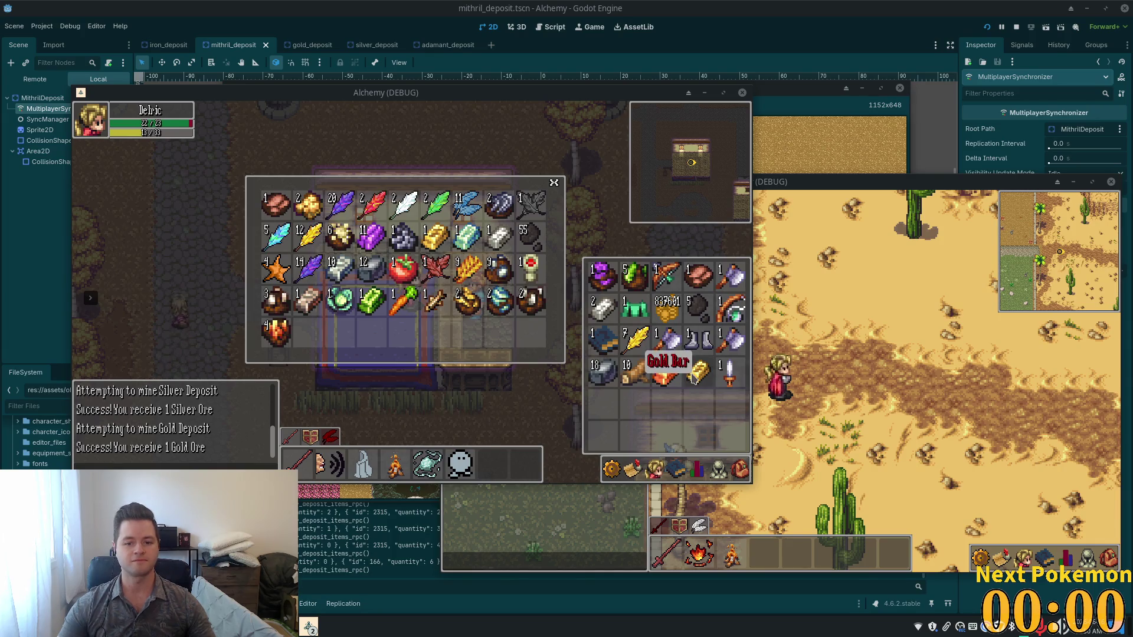
pyautogui.rightClick(634, 275)
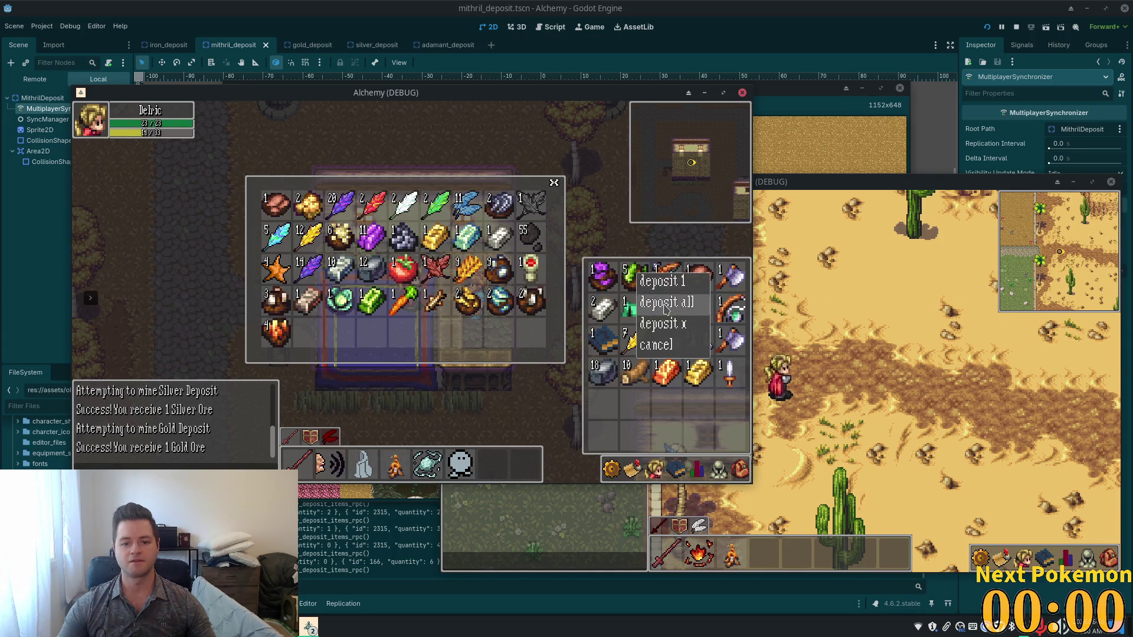
pyautogui.click(646, 304)
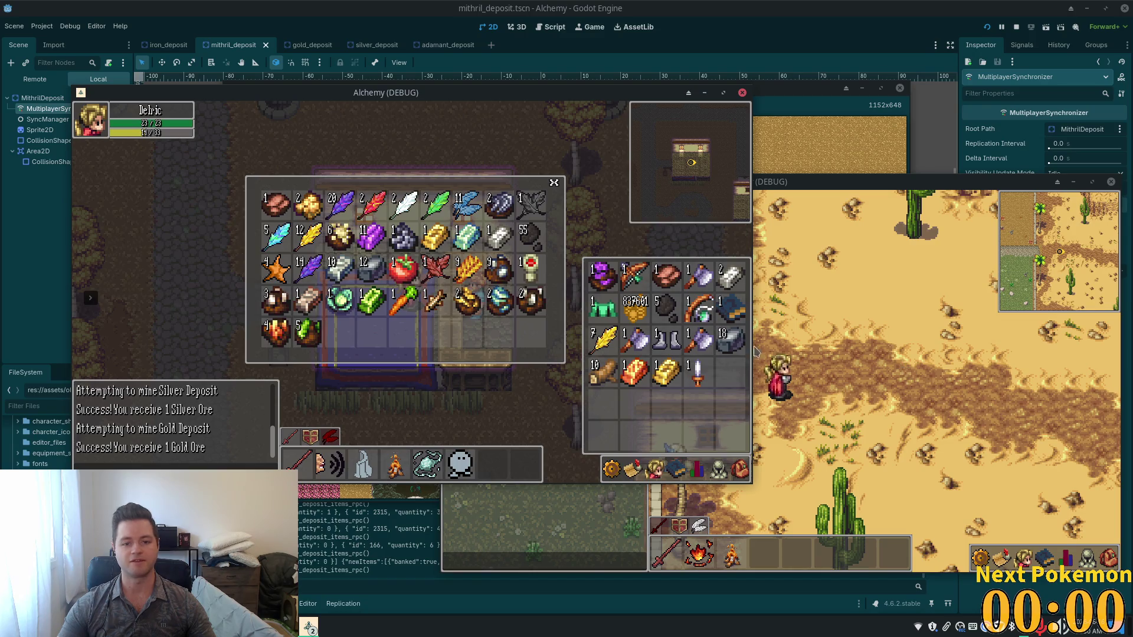
pyautogui.click(847, 344)
pyautogui.click(147, 233)
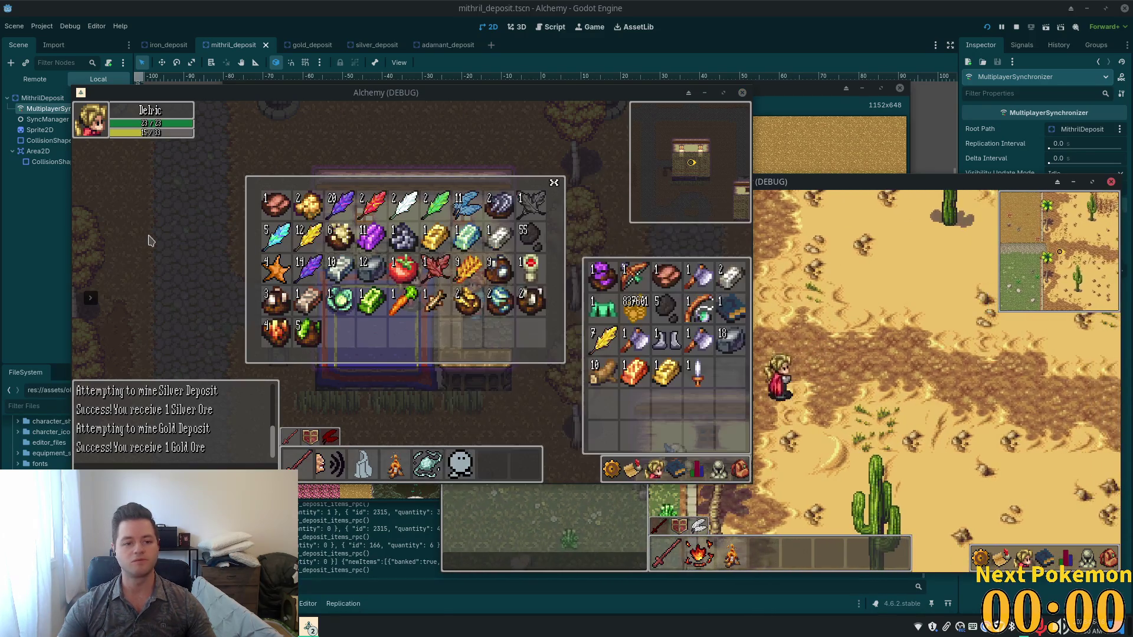
pyautogui.click(555, 188)
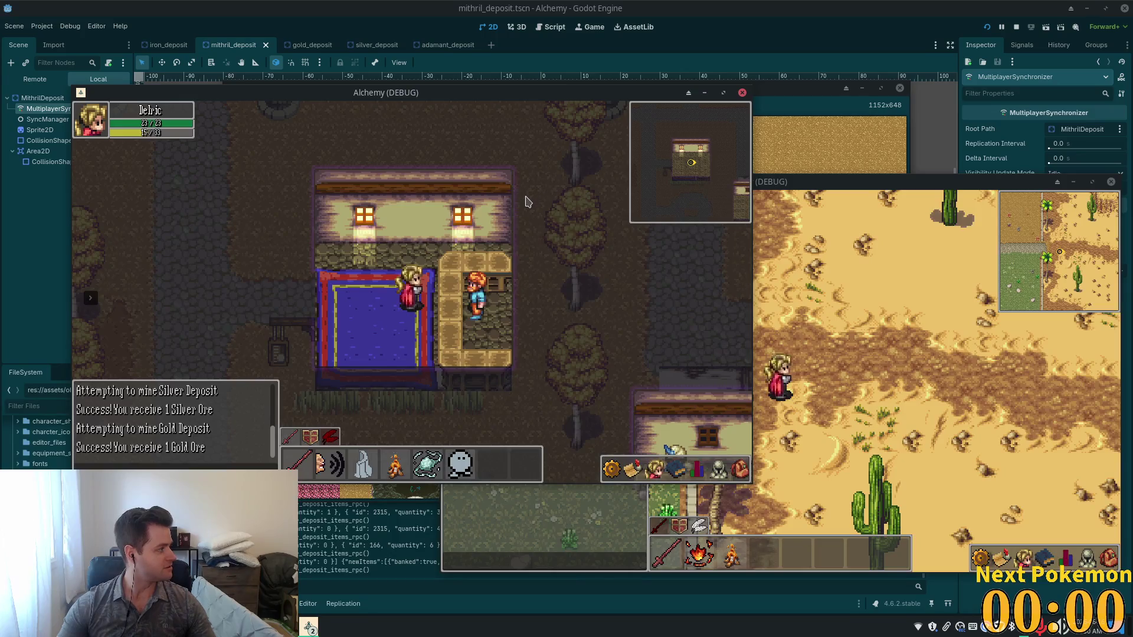
# Step: Walk out of the house, through town into the mining cave, and mine the Tin Deposit
pyautogui.press('a')
pyautogui.press('w')
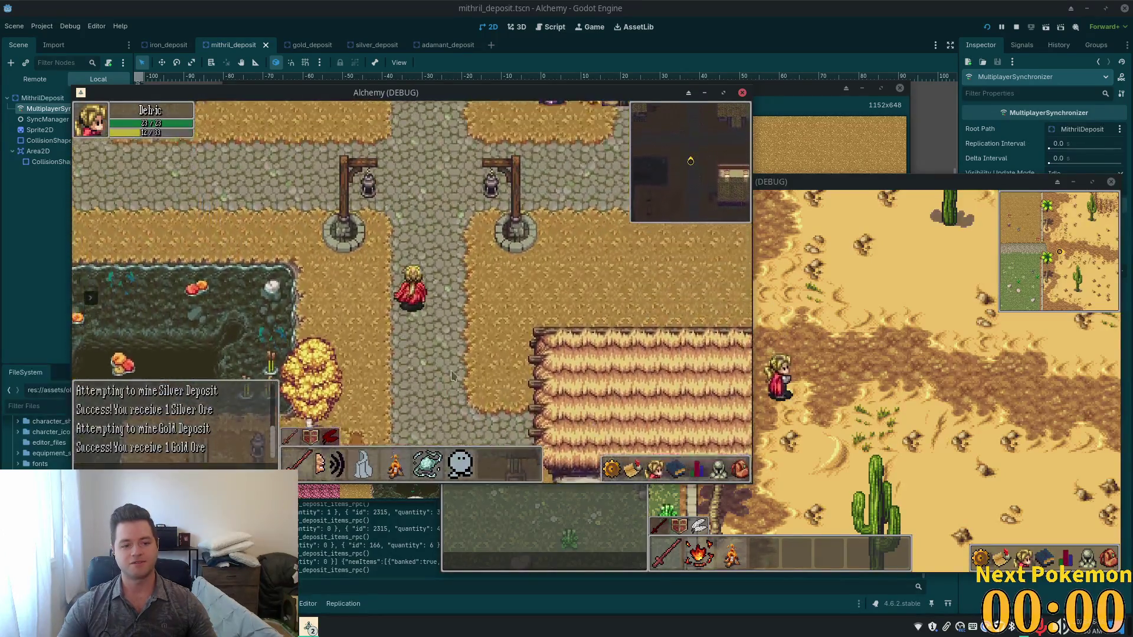
pyautogui.press('a')
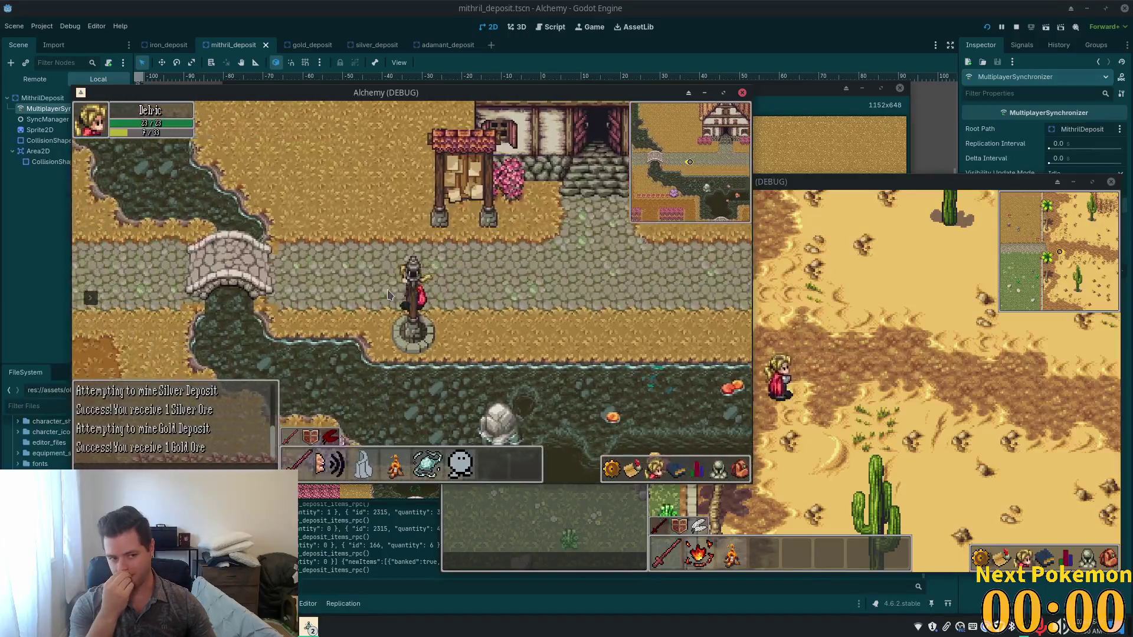
pyautogui.press('w')
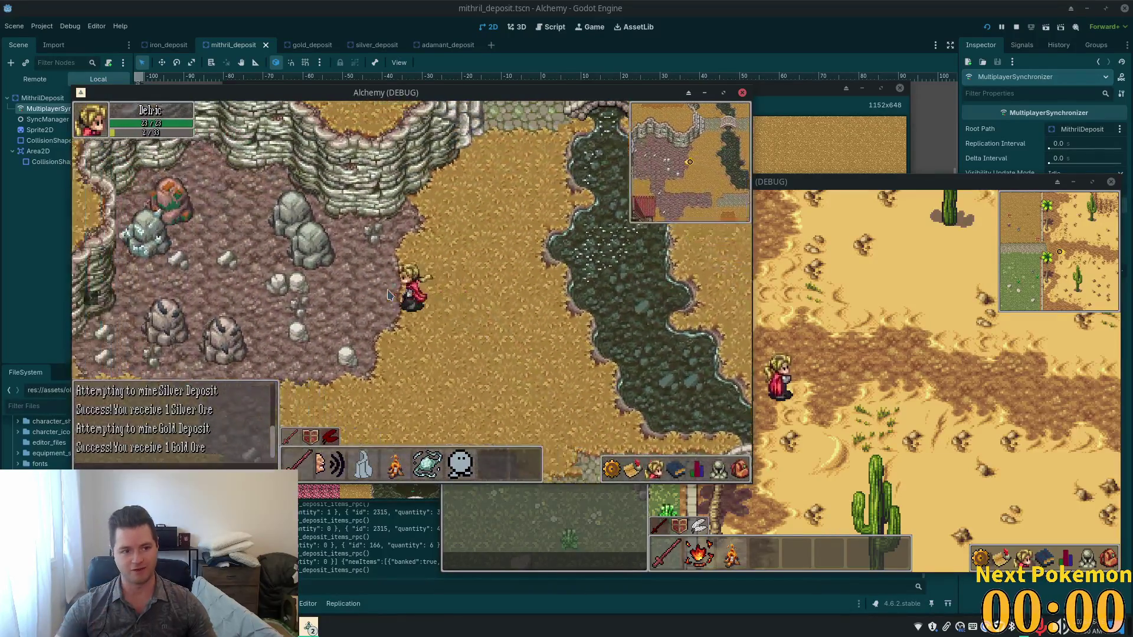
pyautogui.press('w')
pyautogui.press('a')
pyautogui.press('s')
pyautogui.press('w')
pyautogui.click(386, 295)
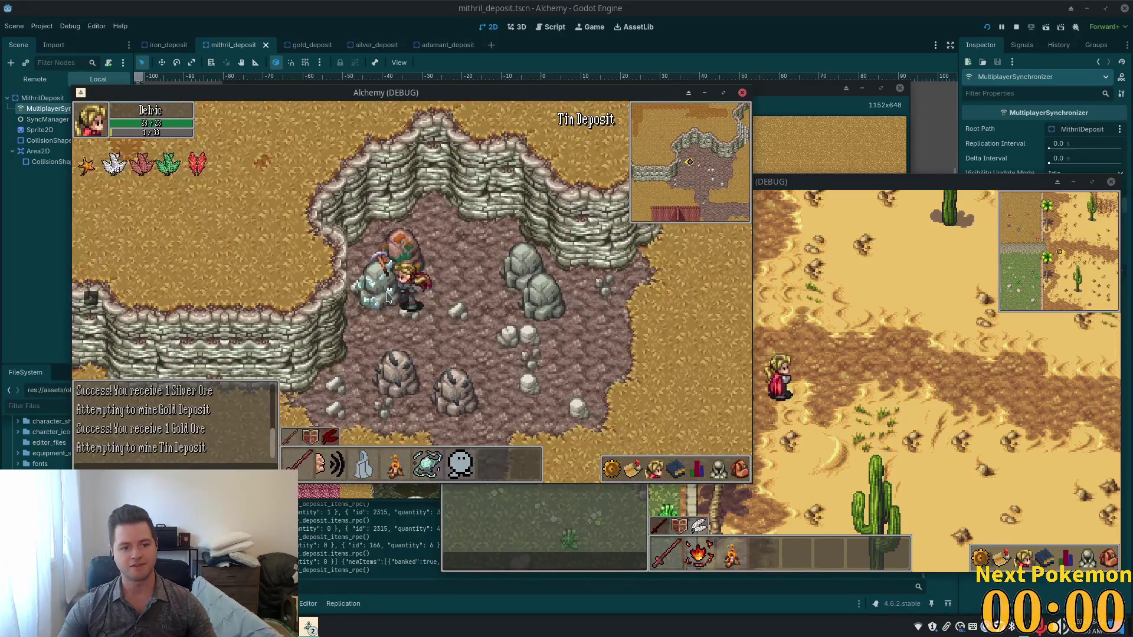
# Step: Mine the Flint and Copper deposits, then stop the playtest with F8
pyautogui.press('w')
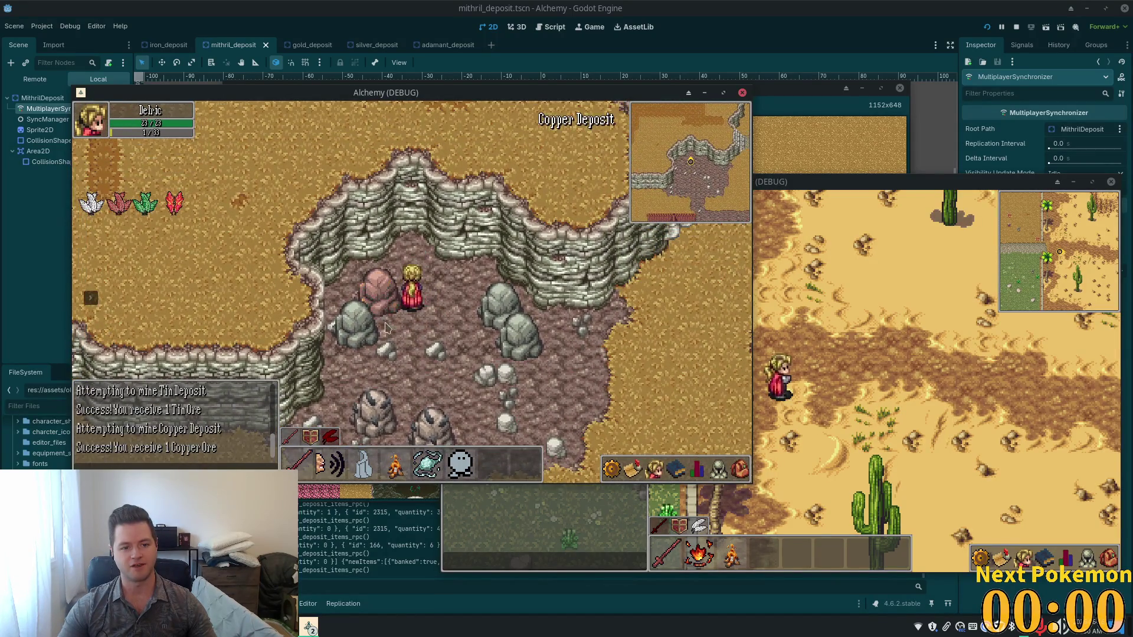
pyautogui.press('s')
pyautogui.click(396, 324)
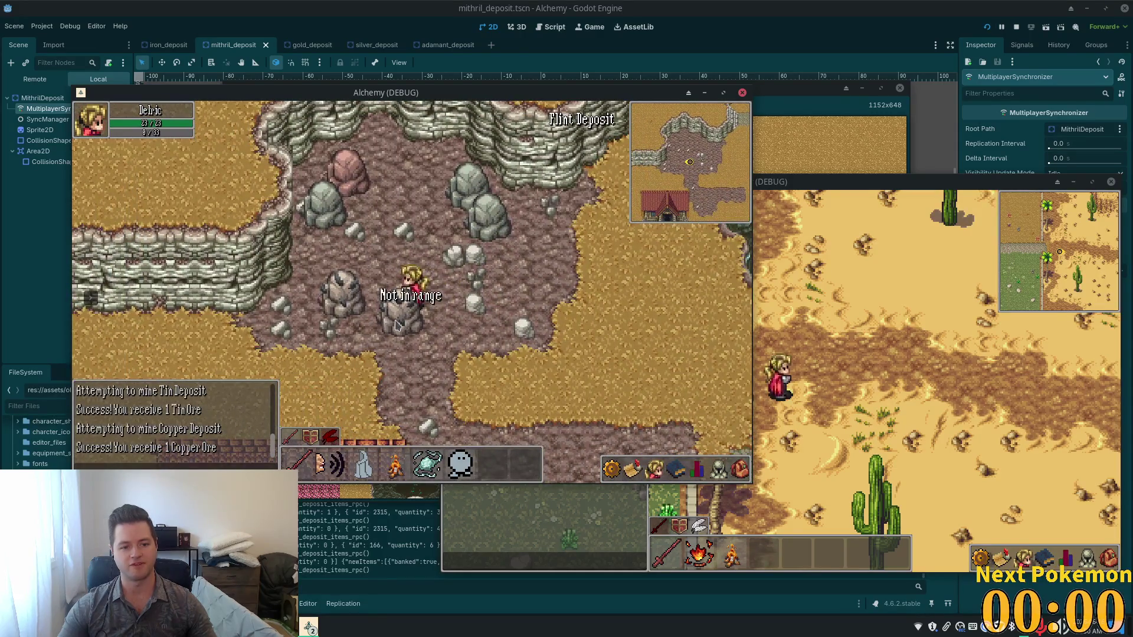
pyautogui.press('d')
pyautogui.click(396, 327)
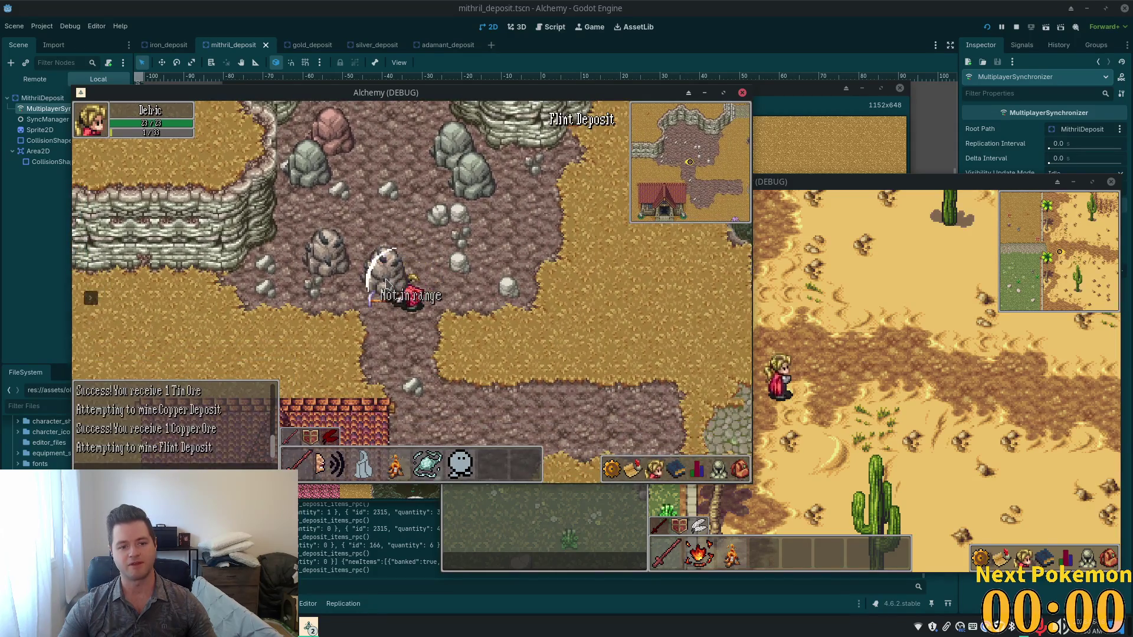
pyautogui.press('d')
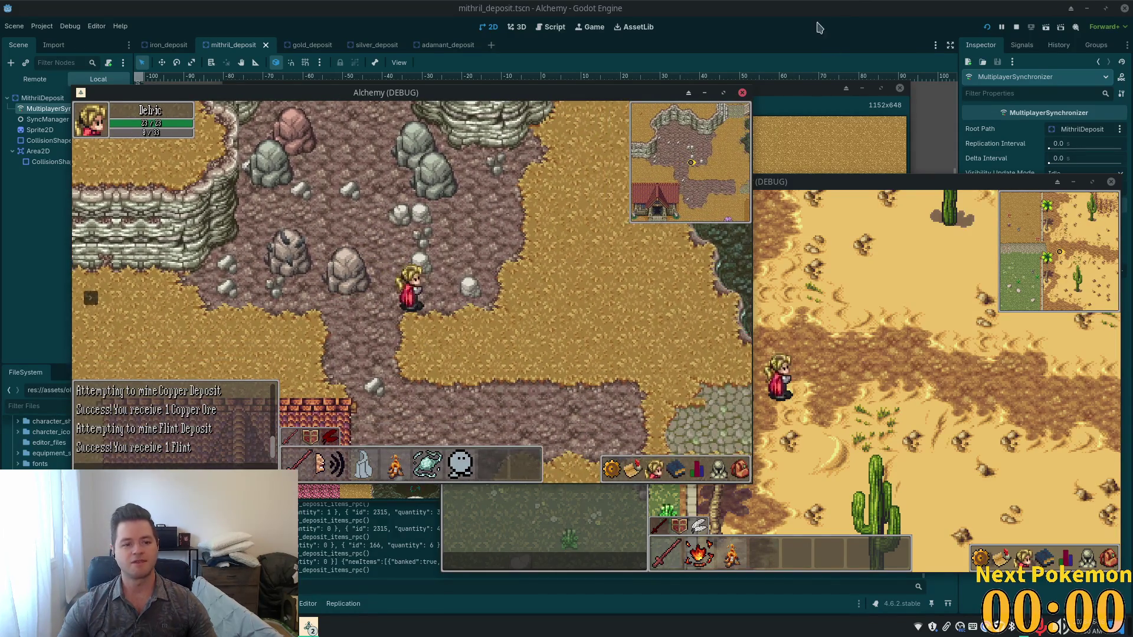
pyautogui.press('w')
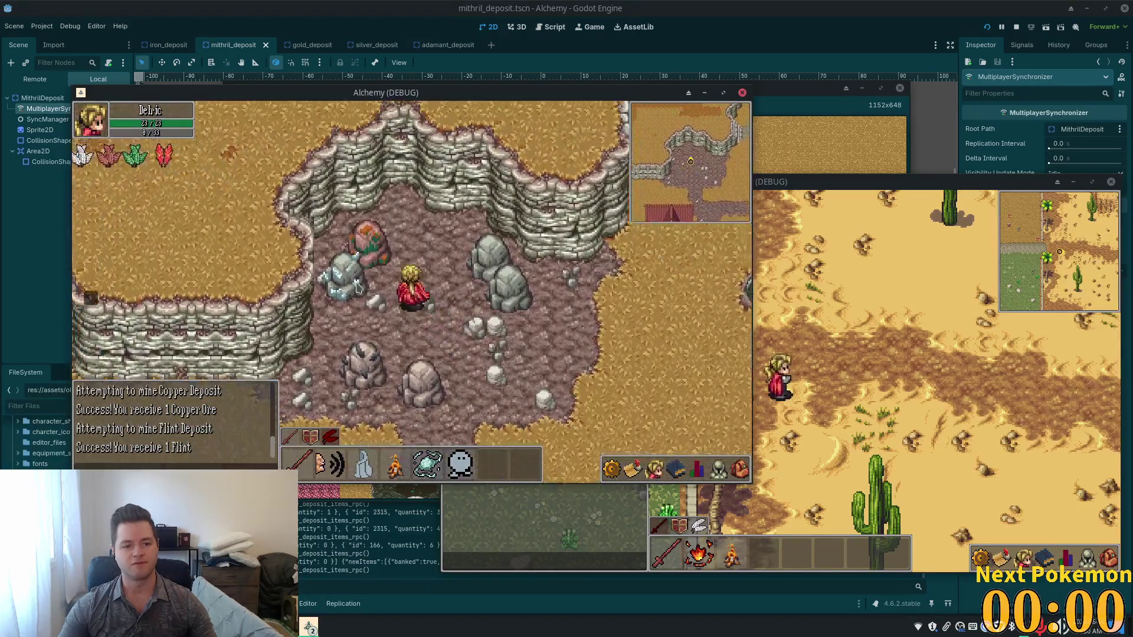
pyautogui.click(372, 251)
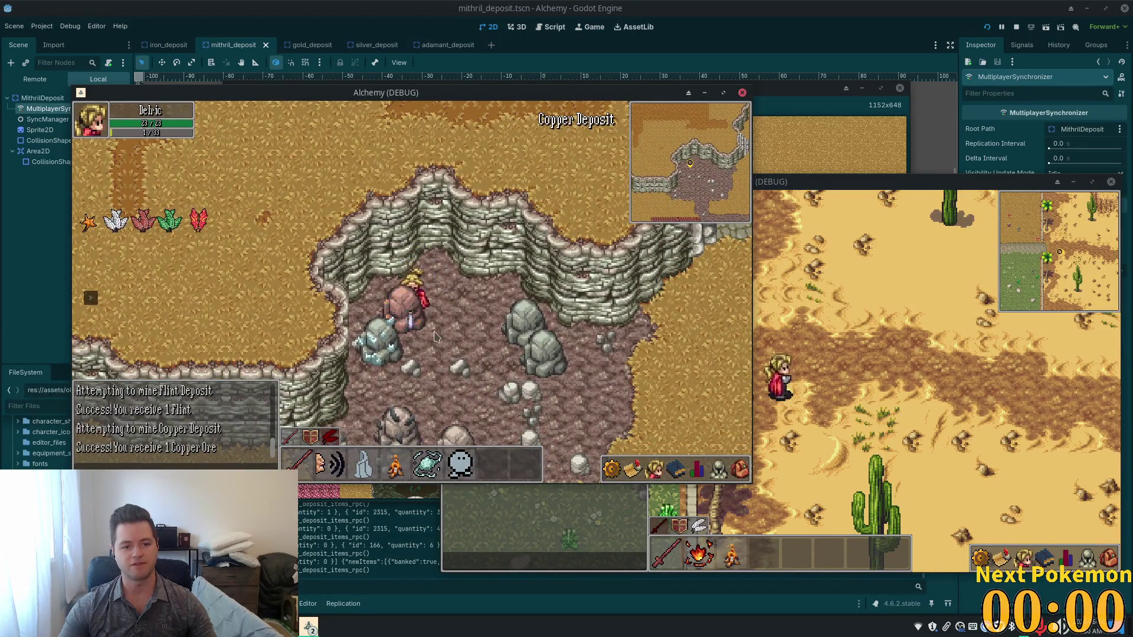
pyautogui.press('F8')
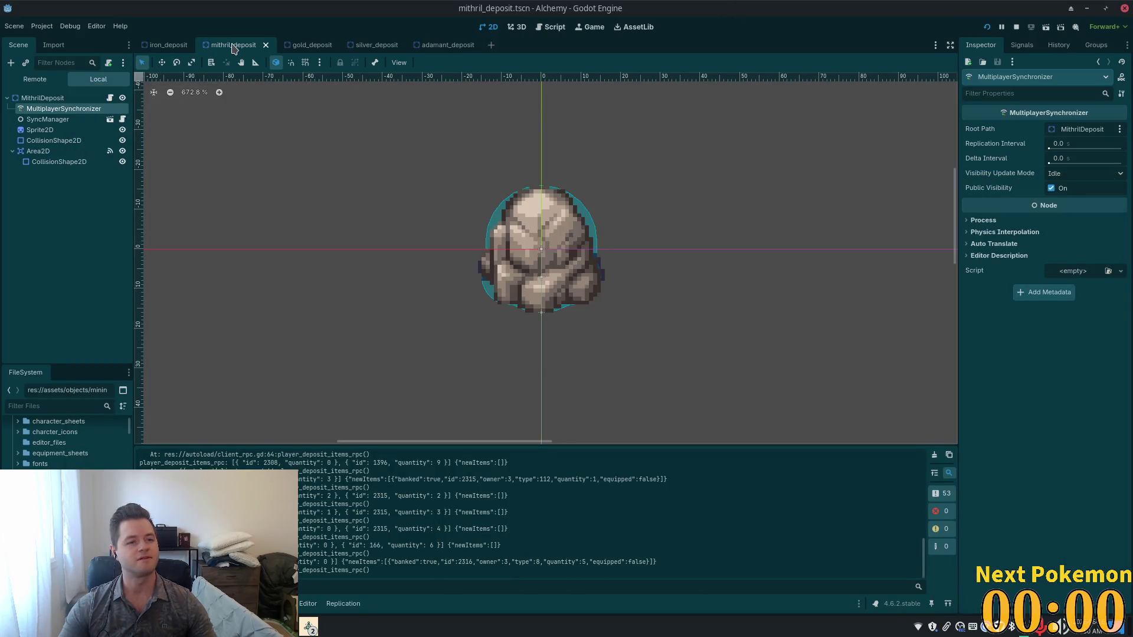
# Step: Open copper_deposit.tscn via quick search and bring up the mining_deposit.gd script on its CopperDeposit root
pyautogui.hotkey('shift', 'alt', 'o')
pyautogui.write('copper')
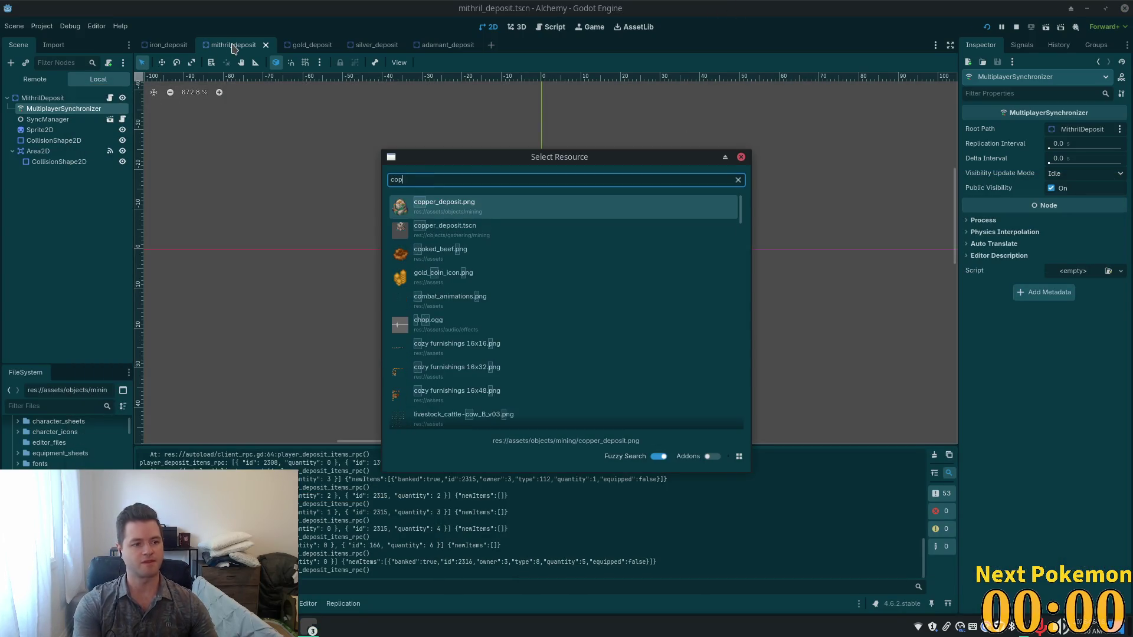
pyautogui.doubleClick(468, 229)
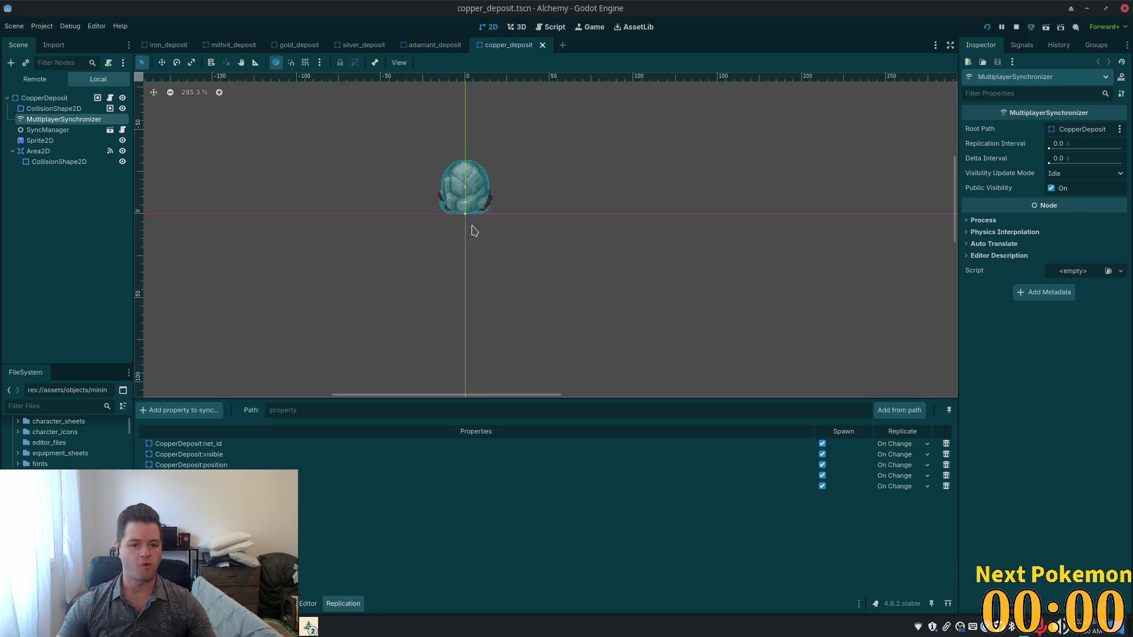
pyautogui.click(88, 97)
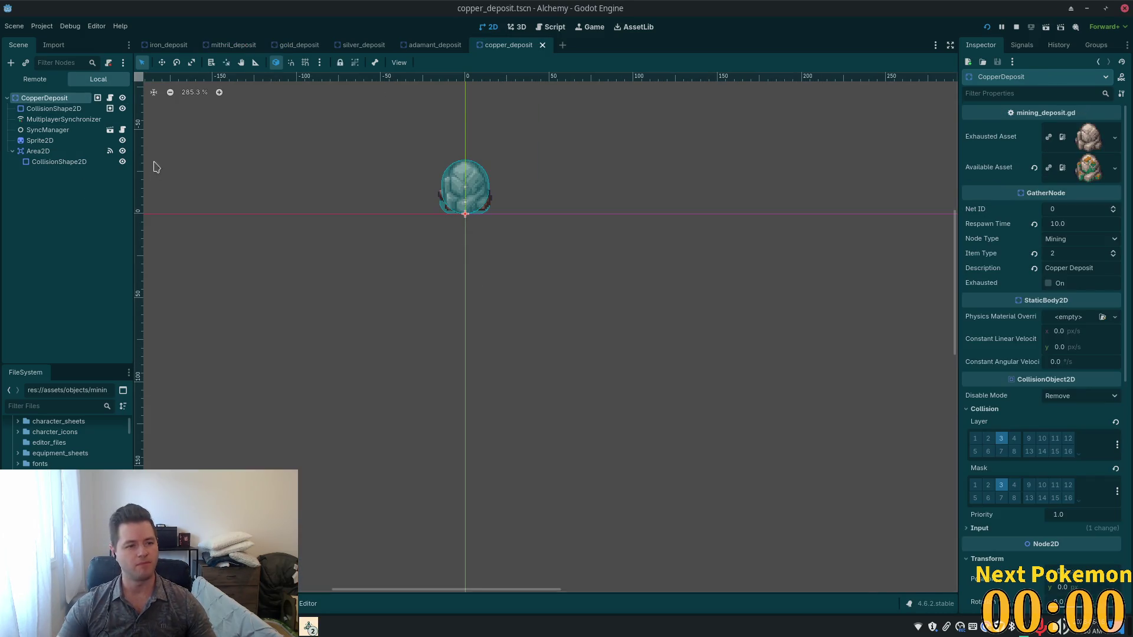
pyautogui.scroll(5, 505, 200)
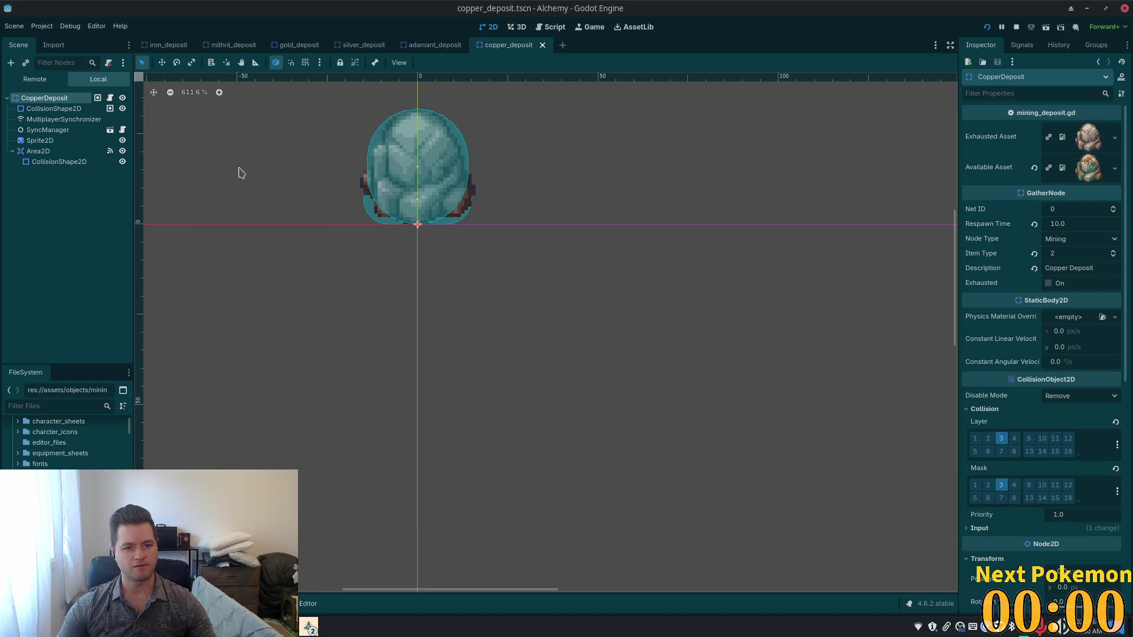
pyautogui.click(110, 98)
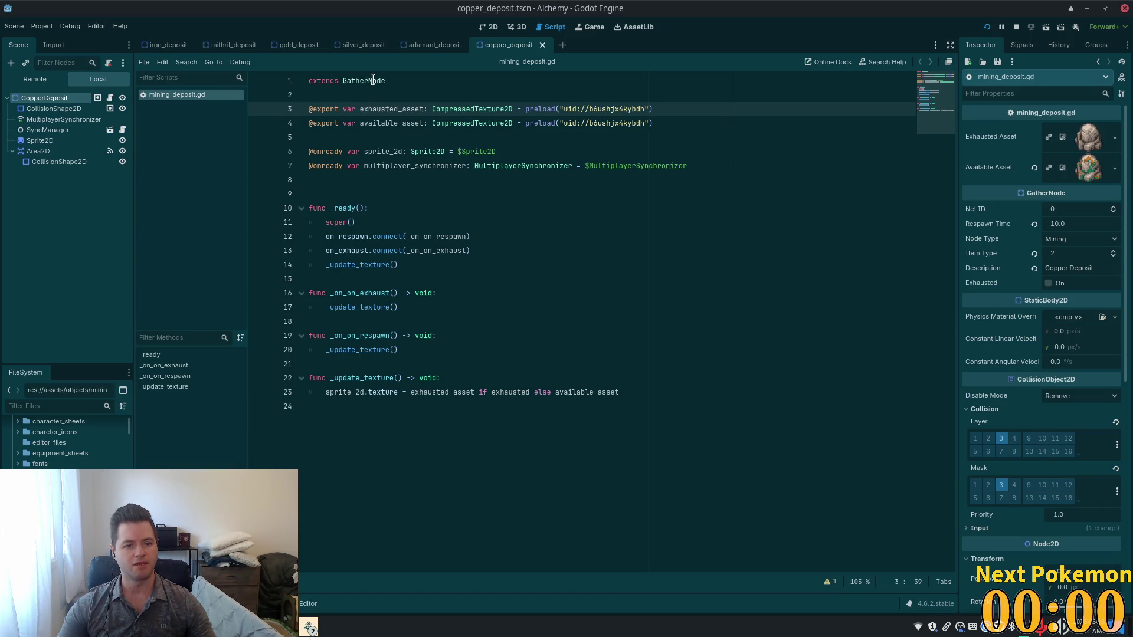
# Step: Review gather_node.gd's exhausted/gathering early return, not-in-range alert and gather_range distance check
pyautogui.keyDown('ctrl'); pyautogui.click(372, 80); pyautogui.keyUp('ctrl')
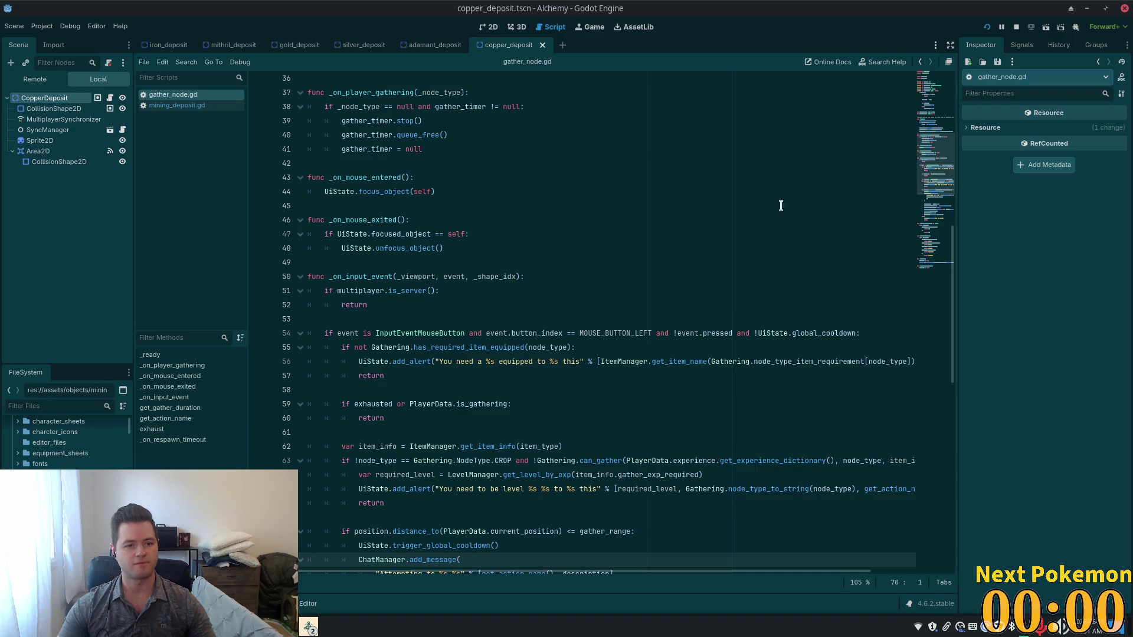
pyautogui.scroll(-4, 583, 293)
pyautogui.doubleClick(406, 178)
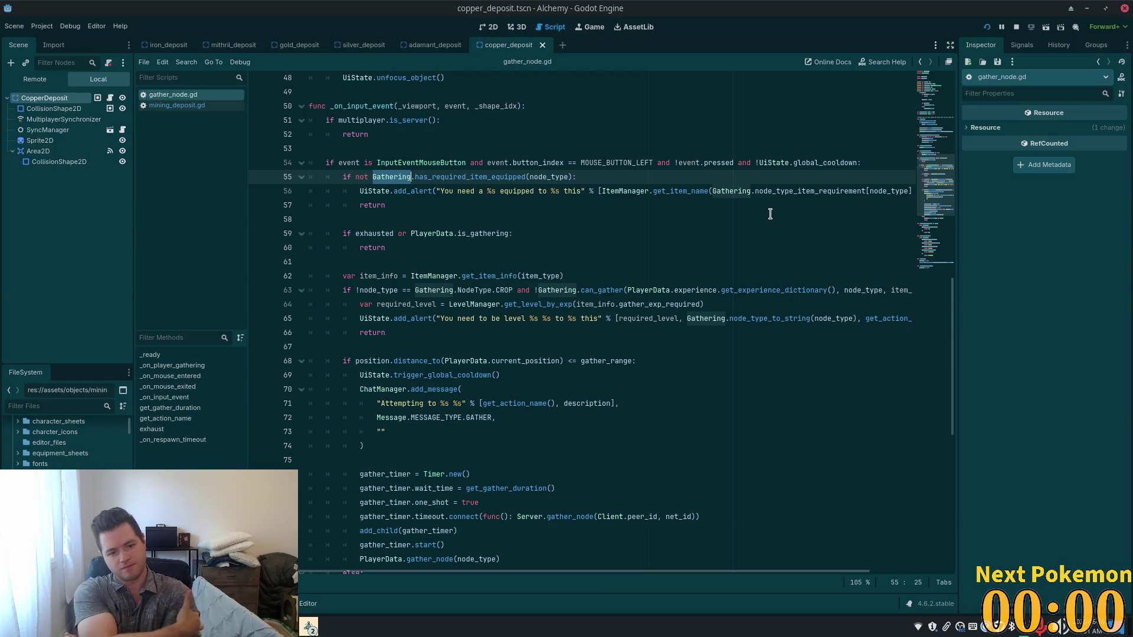
pyautogui.click(537, 247)
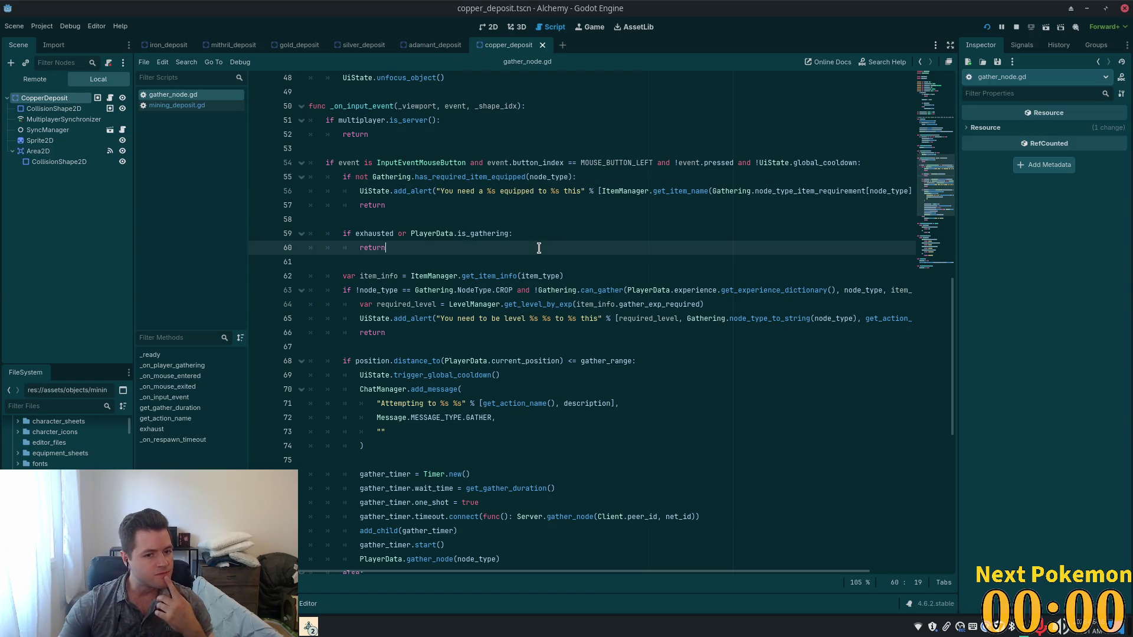
pyautogui.scroll(-3, 537, 247)
pyautogui.click(373, 332)
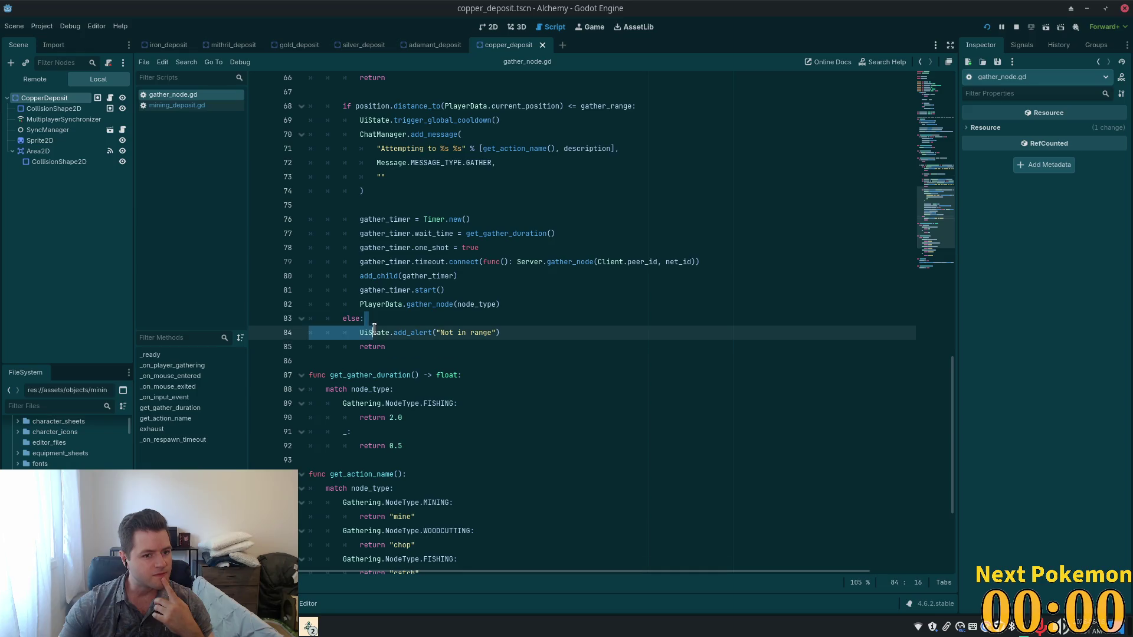
pyautogui.click(454, 107)
pyautogui.moveTo(618, 106); pyautogui.dragTo(632, 106)
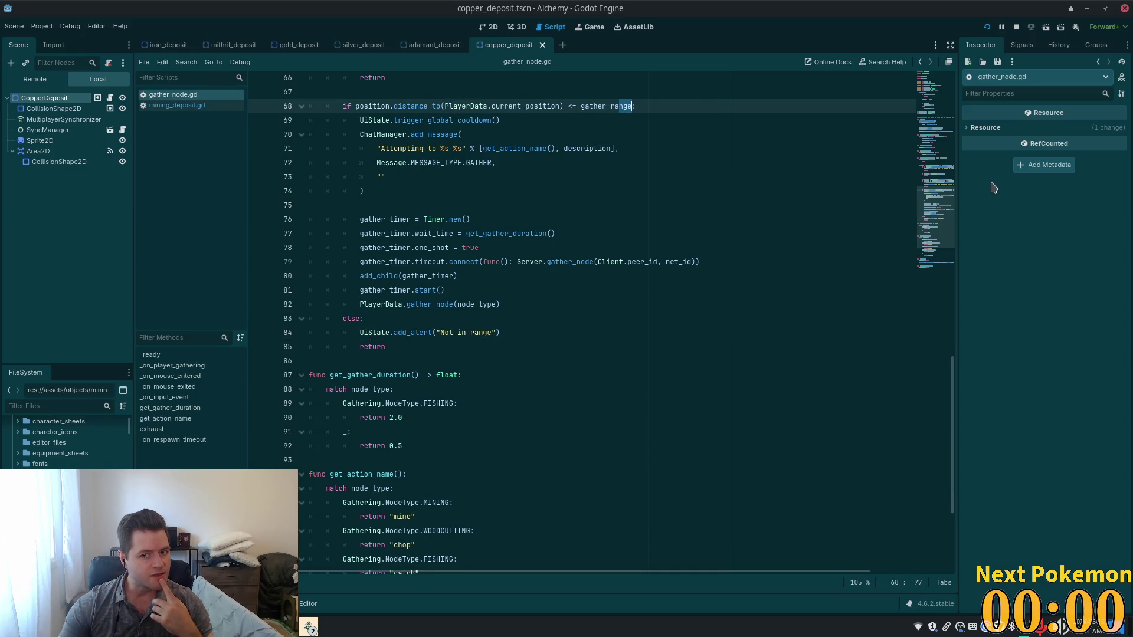
pyautogui.moveTo(942, 218); pyautogui.dragTo(938, 104)
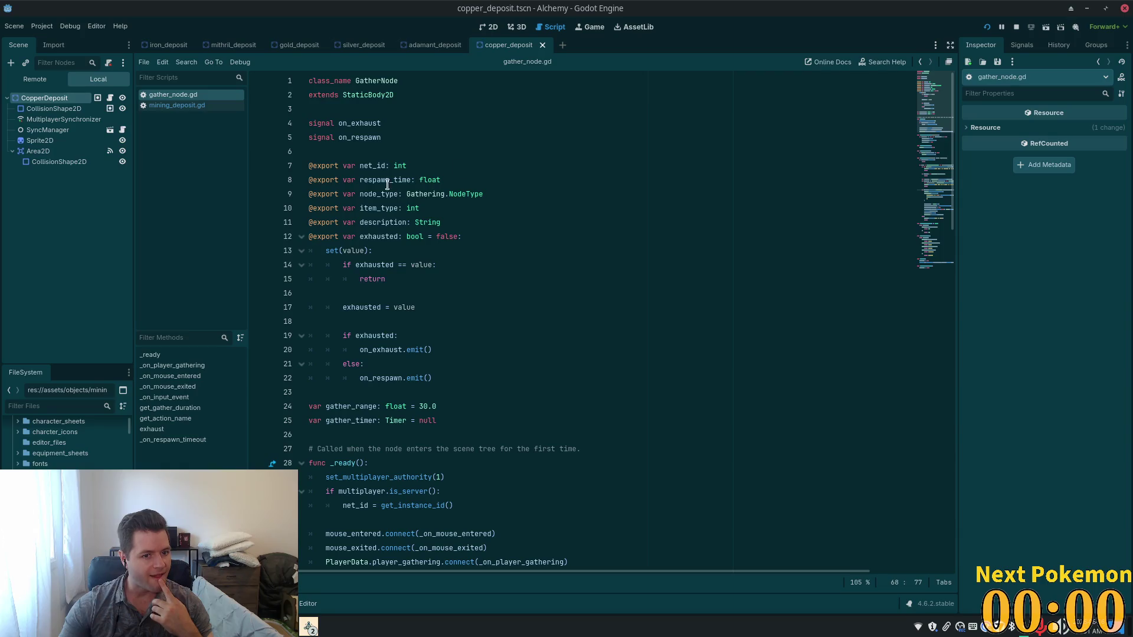
pyautogui.click(400, 237)
pyautogui.scroll(-1, 399, 158)
# Step: Change the gather_range declaration's value from 30 to 50
pyautogui.click(599, 184)
pyautogui.click(357, 365)
pyautogui.doubleClick(357, 365)
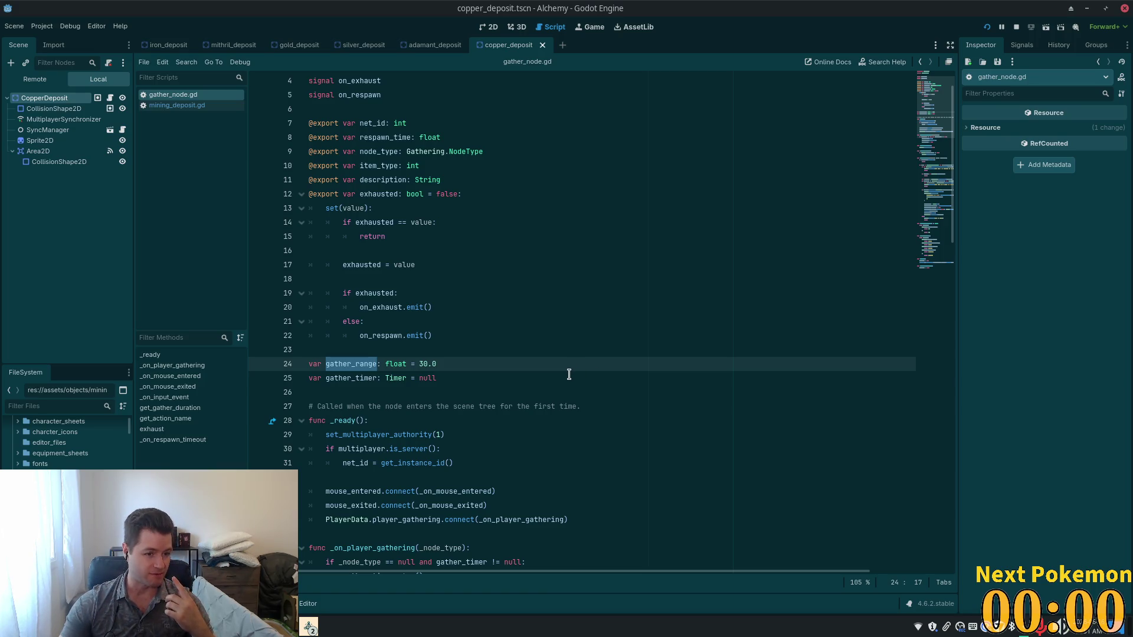
pyautogui.click(400, 354)
pyautogui.moveTo(427, 366); pyautogui.dragTo(419, 366)
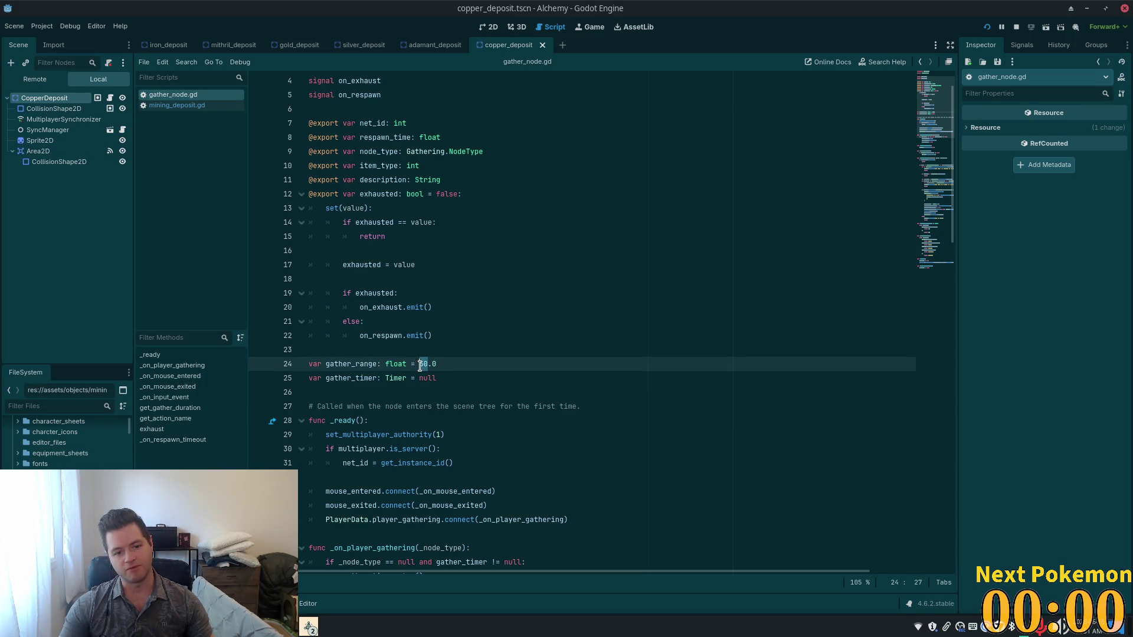
pyautogui.write('50')
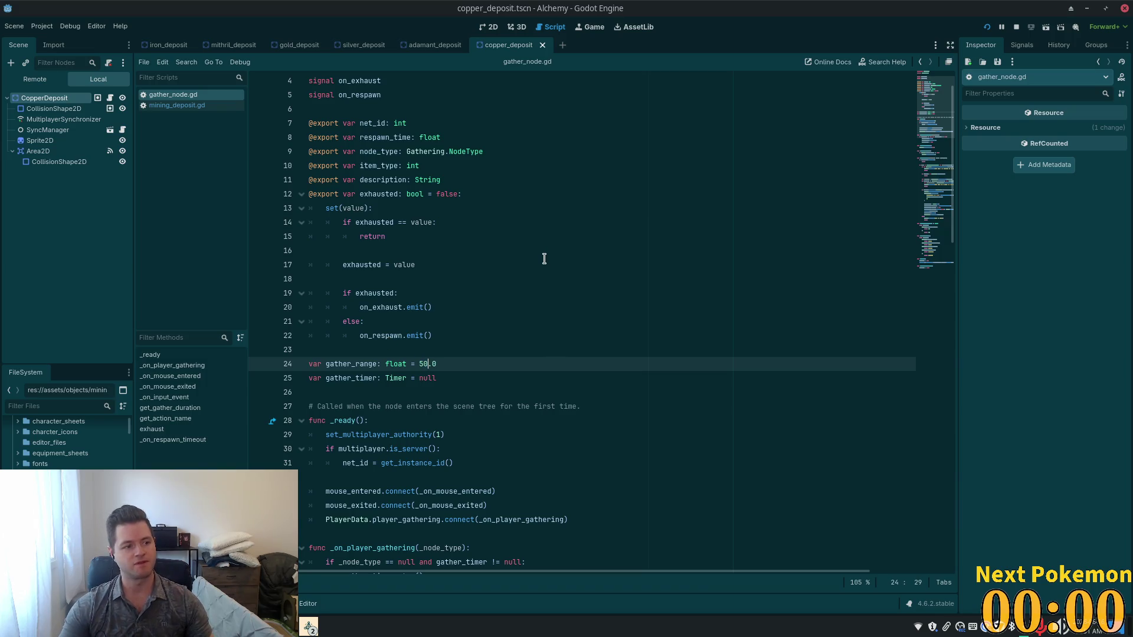
pyautogui.hotkey('alt', 'Tab')
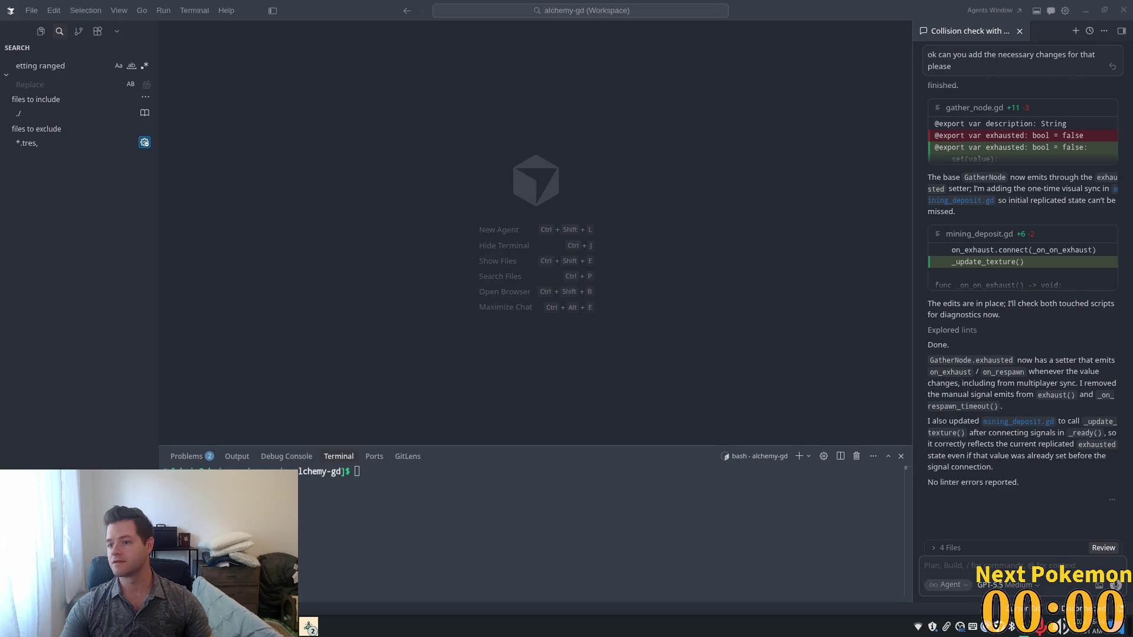
pyautogui.hotkey('alt', 'Tab')
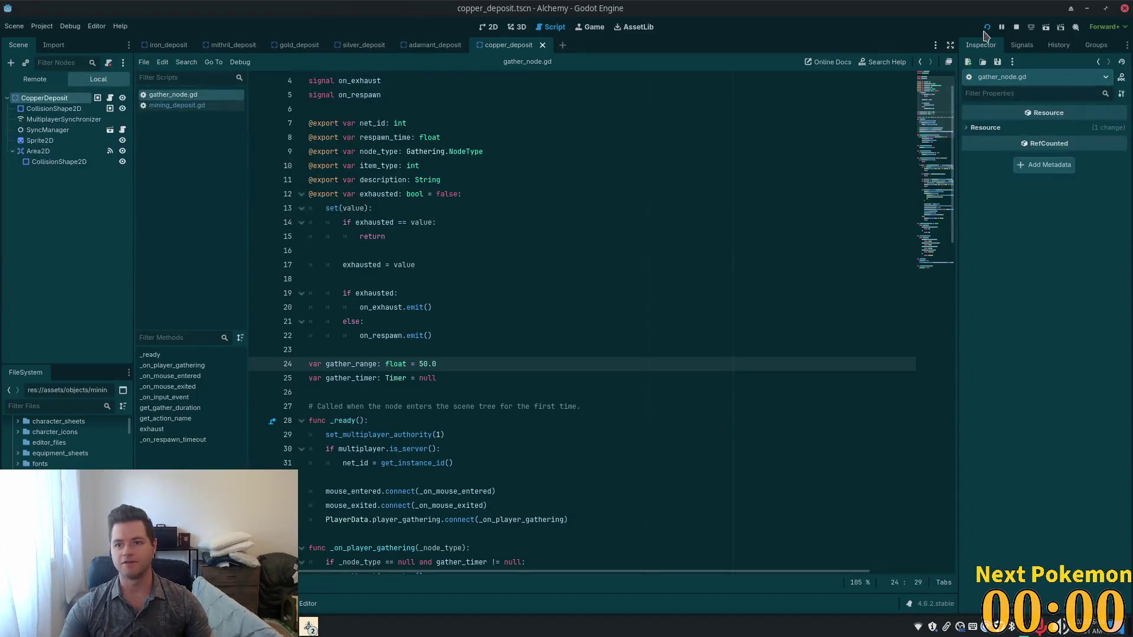
# Step: Run the project in a debug window with F5
pyautogui.press('F5')
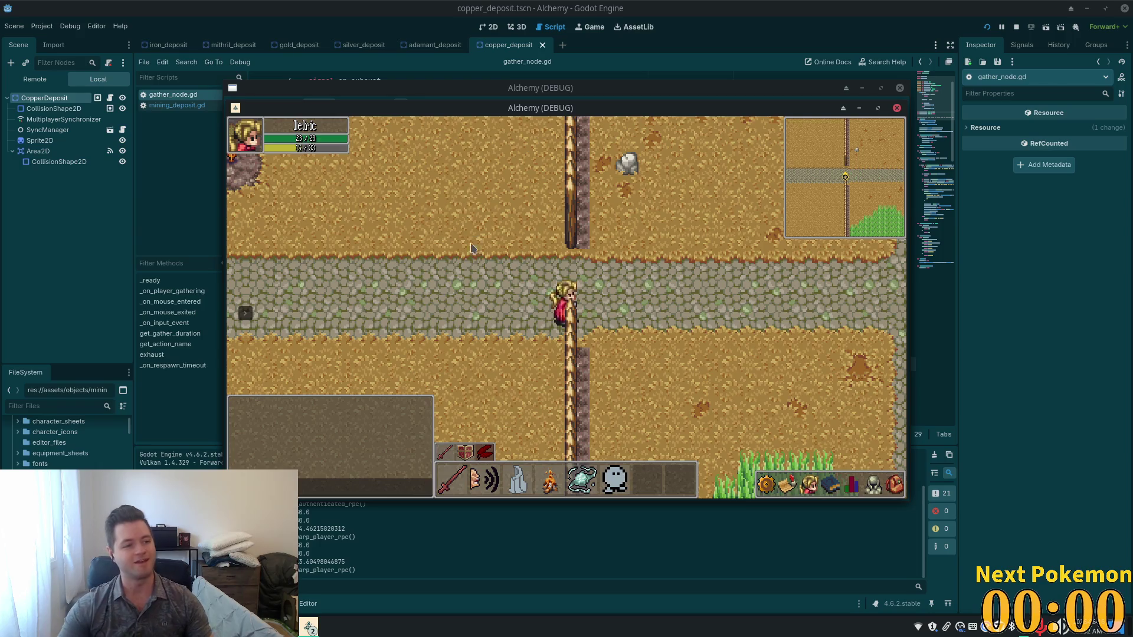
# Step: Walk the character left through the village and across the bridge to the mining area
pyautogui.press('a')
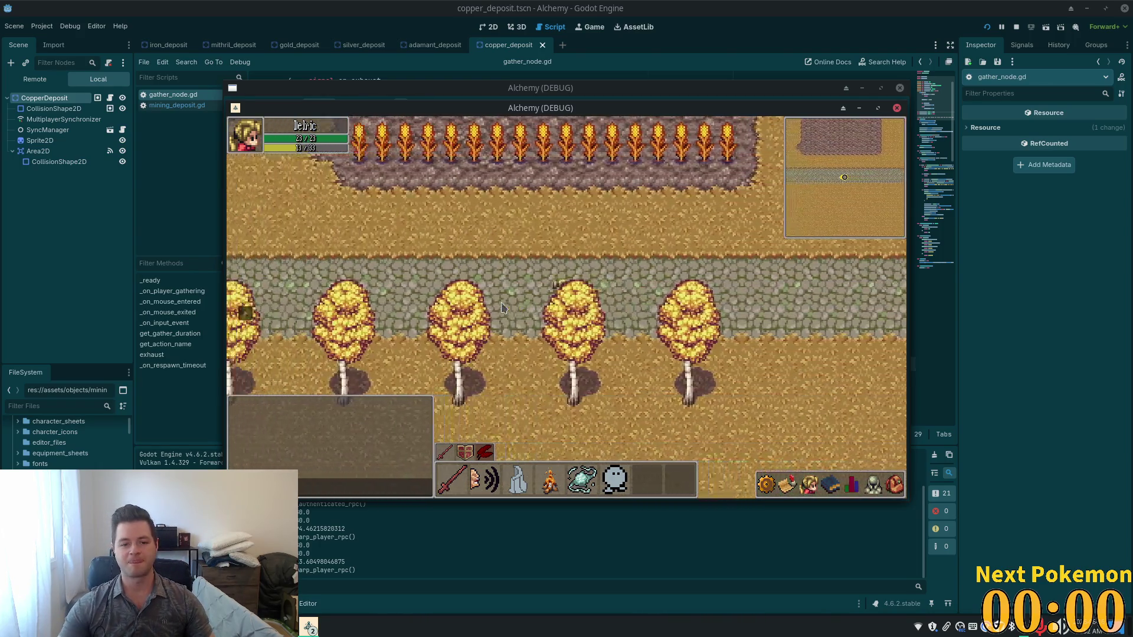
pyautogui.press('a')
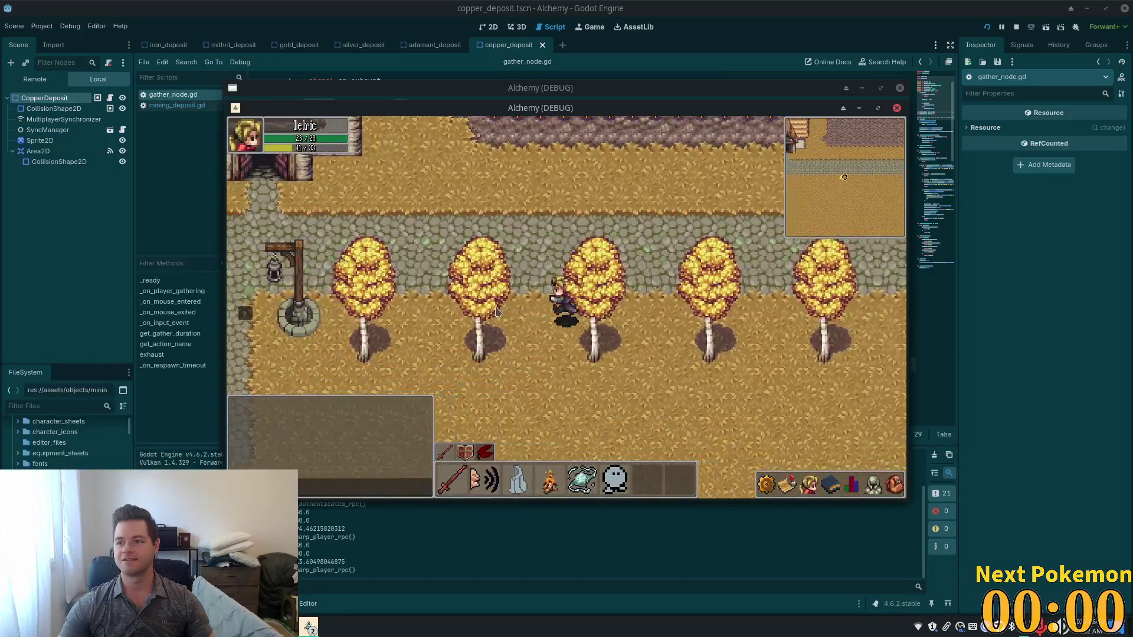
pyautogui.press('s')
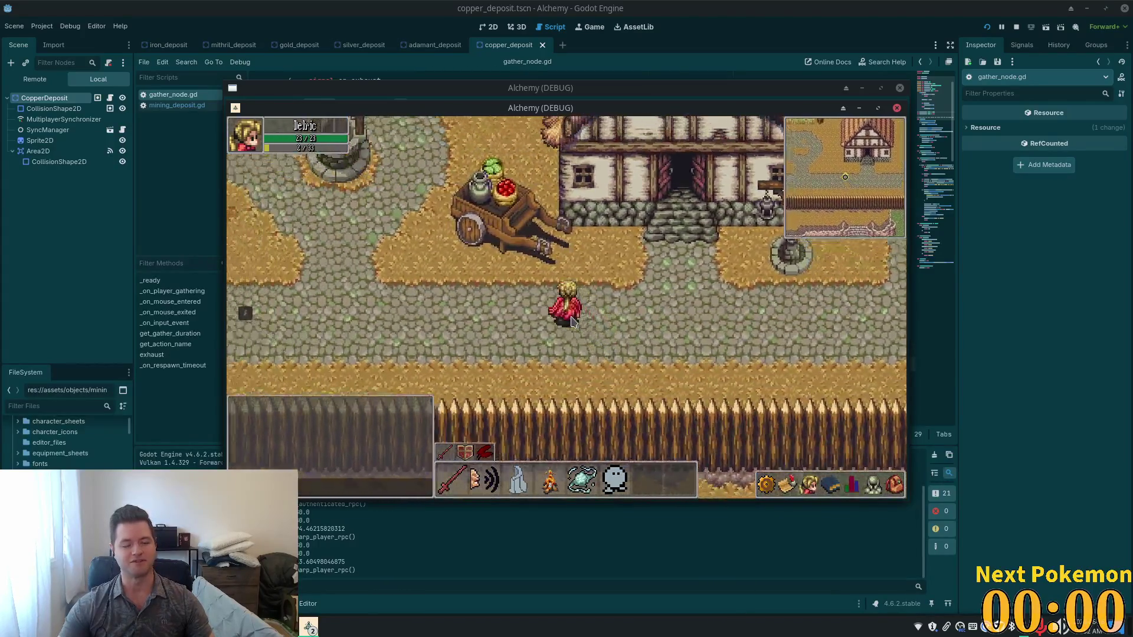
pyautogui.press('a')
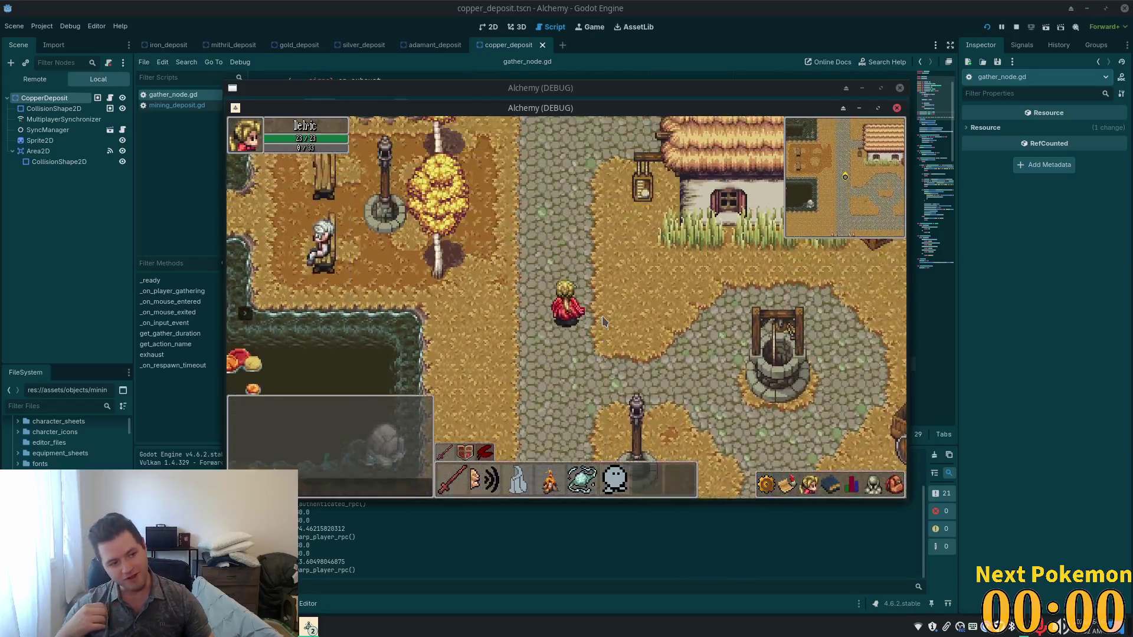
pyautogui.press('w')
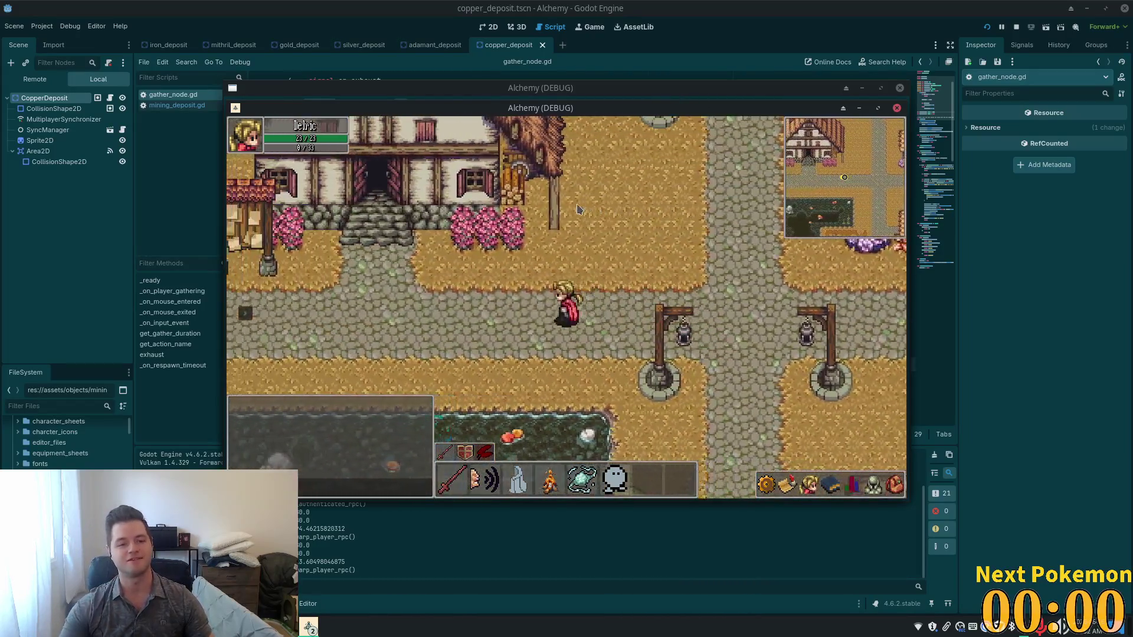
pyautogui.press('a')
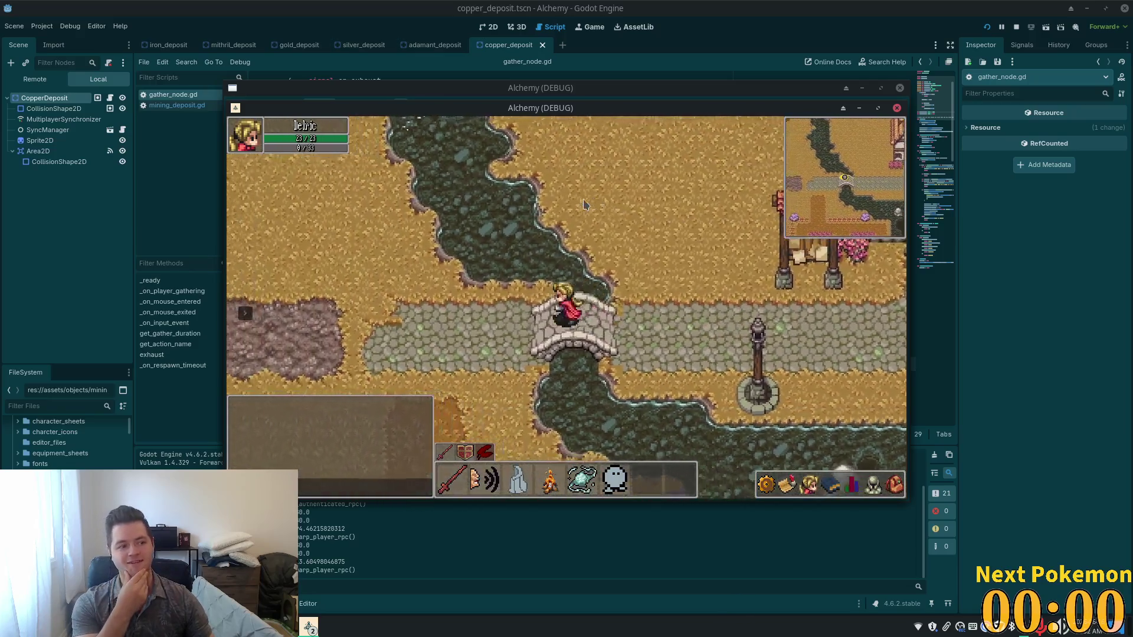
pyautogui.press('a')
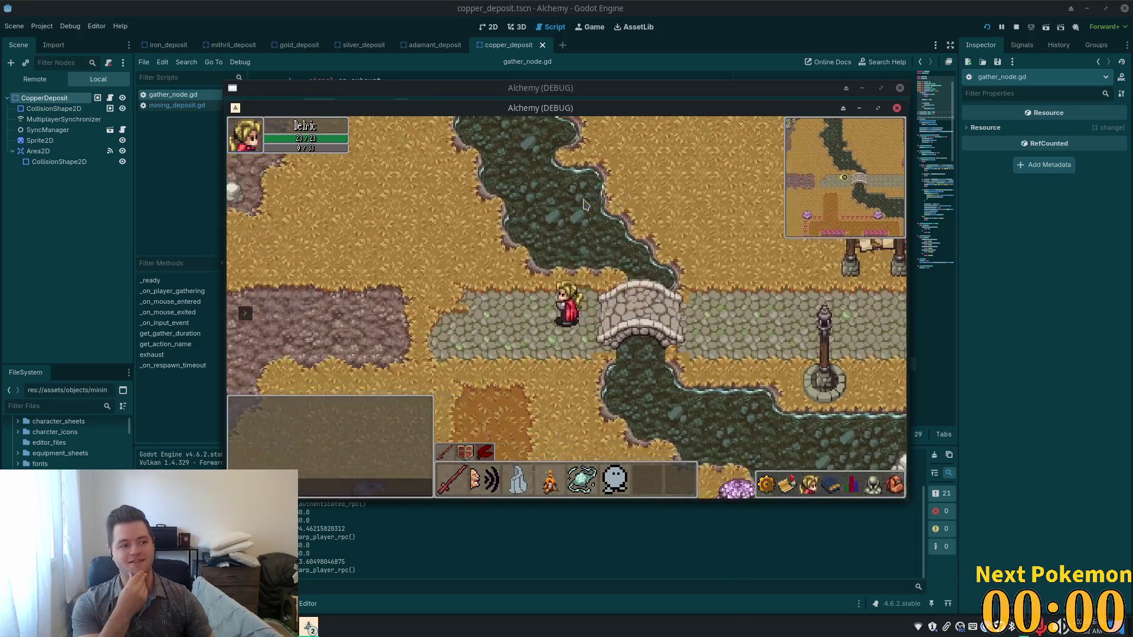
pyautogui.press('a')
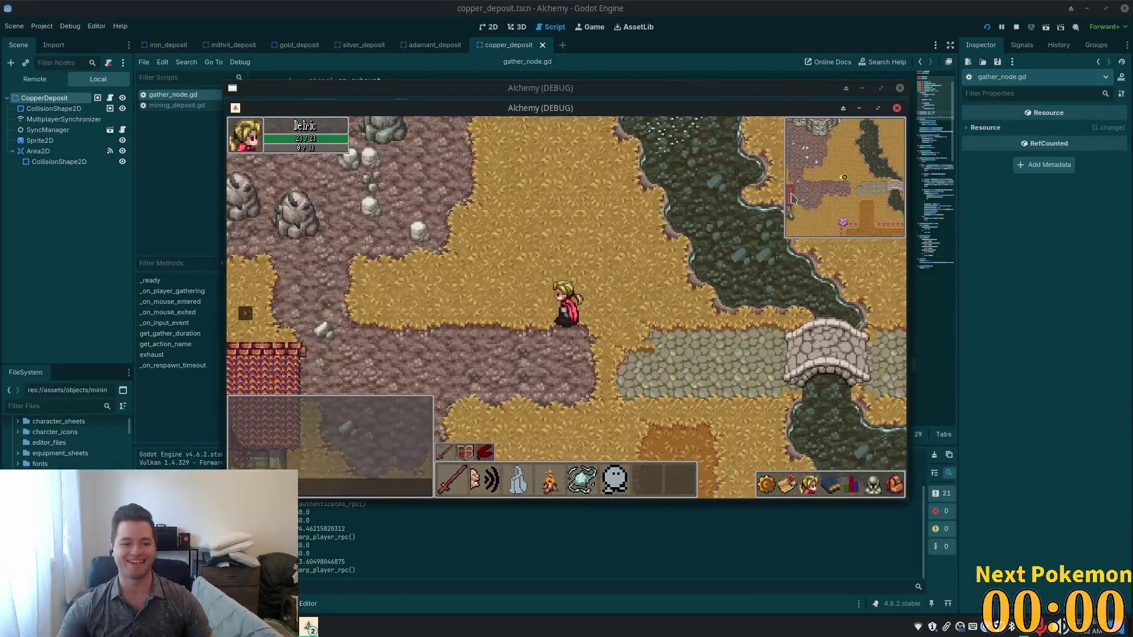
pyautogui.press('w')
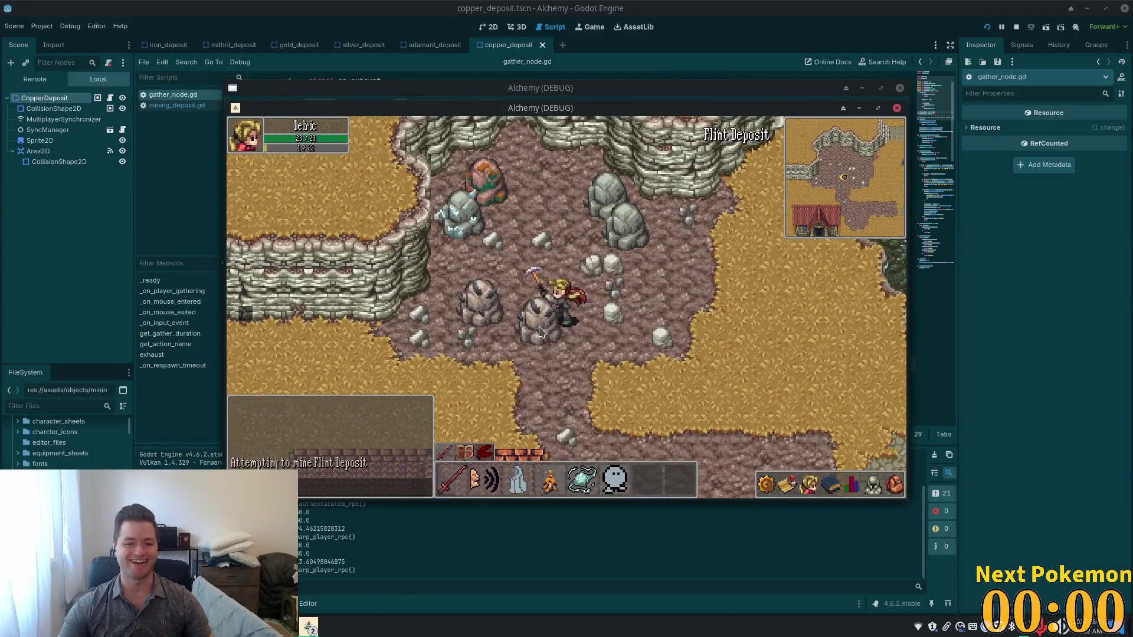
# Step: Mine the Flint Deposits and the Copper Deposit for Flint and 1 Copper Ore, then stop the game
pyautogui.click(526, 328)
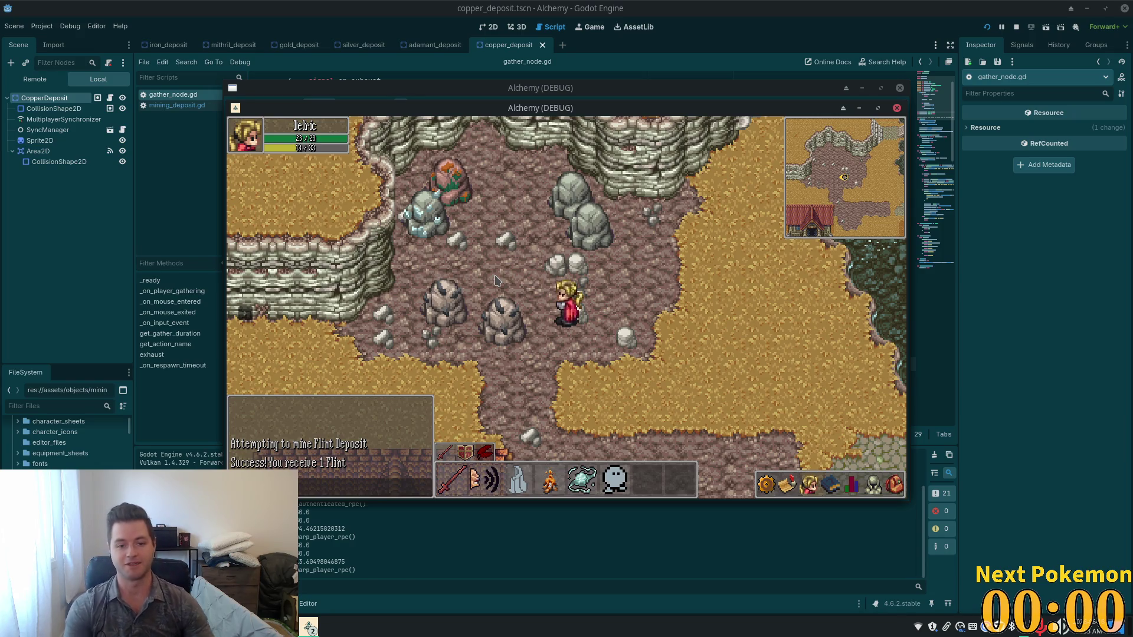
pyautogui.click(511, 283)
pyautogui.click(549, 342)
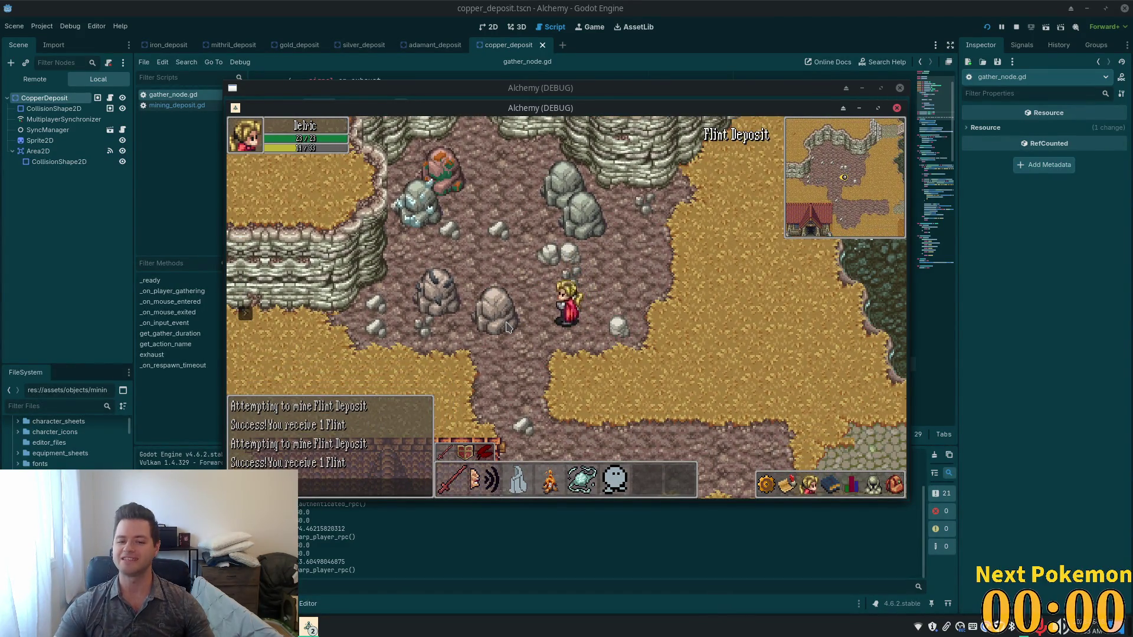
pyautogui.click(469, 317)
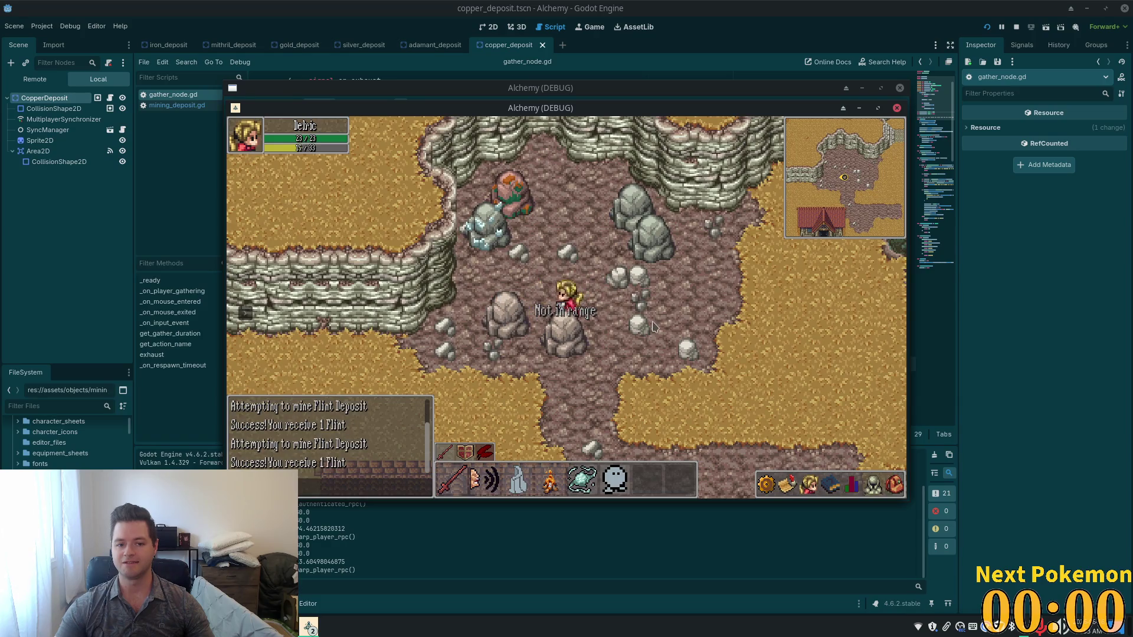
pyautogui.click(534, 260)
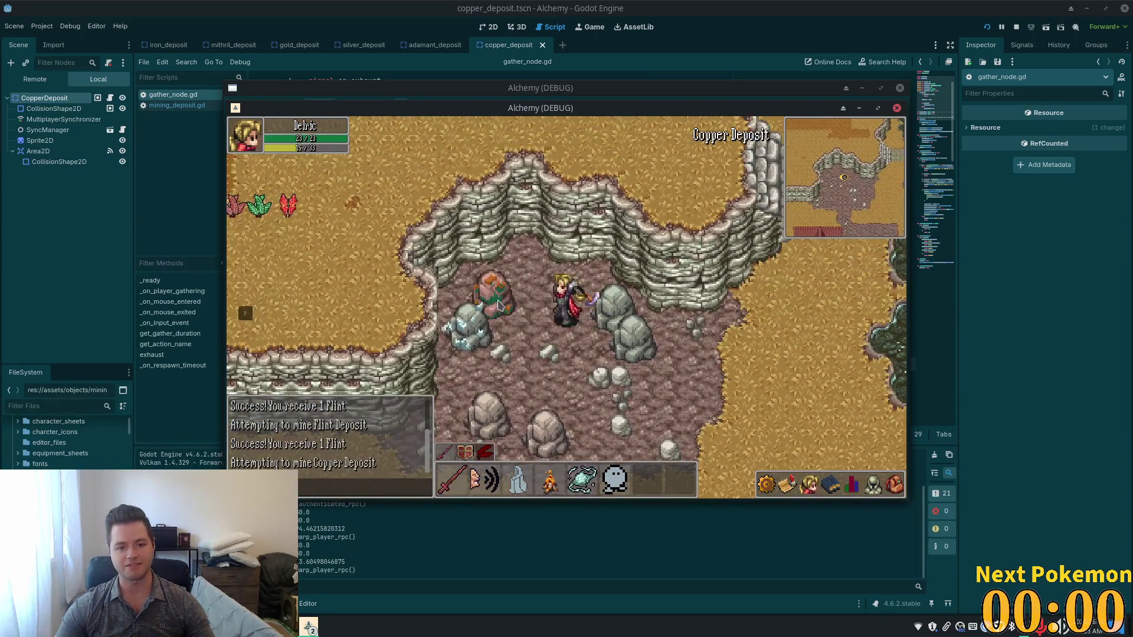
pyautogui.click(501, 307)
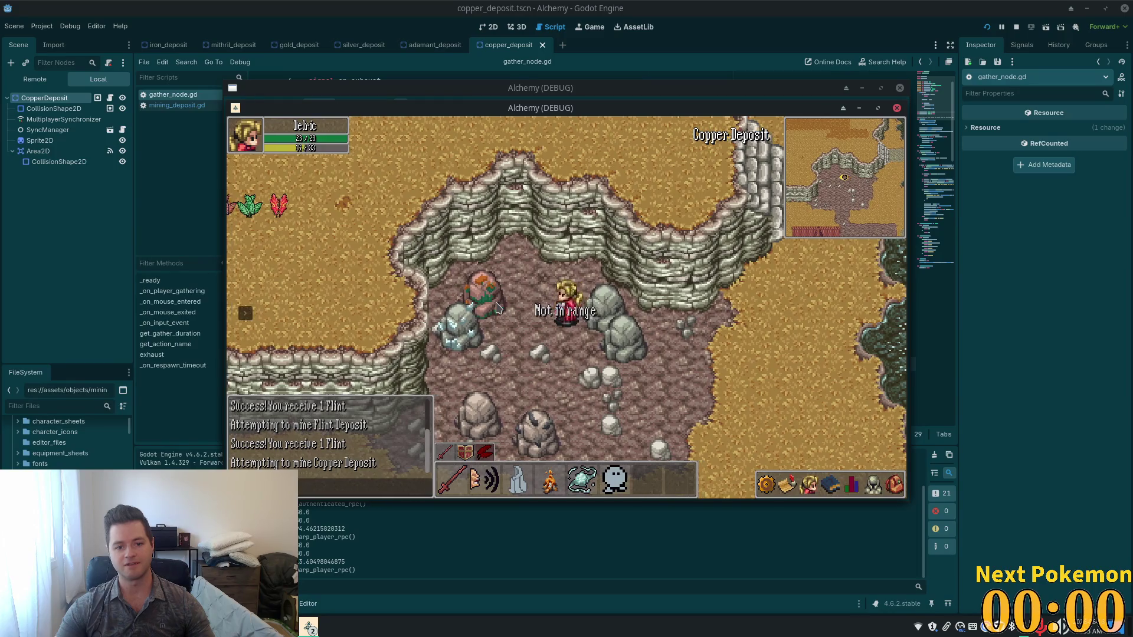
pyautogui.click(497, 306)
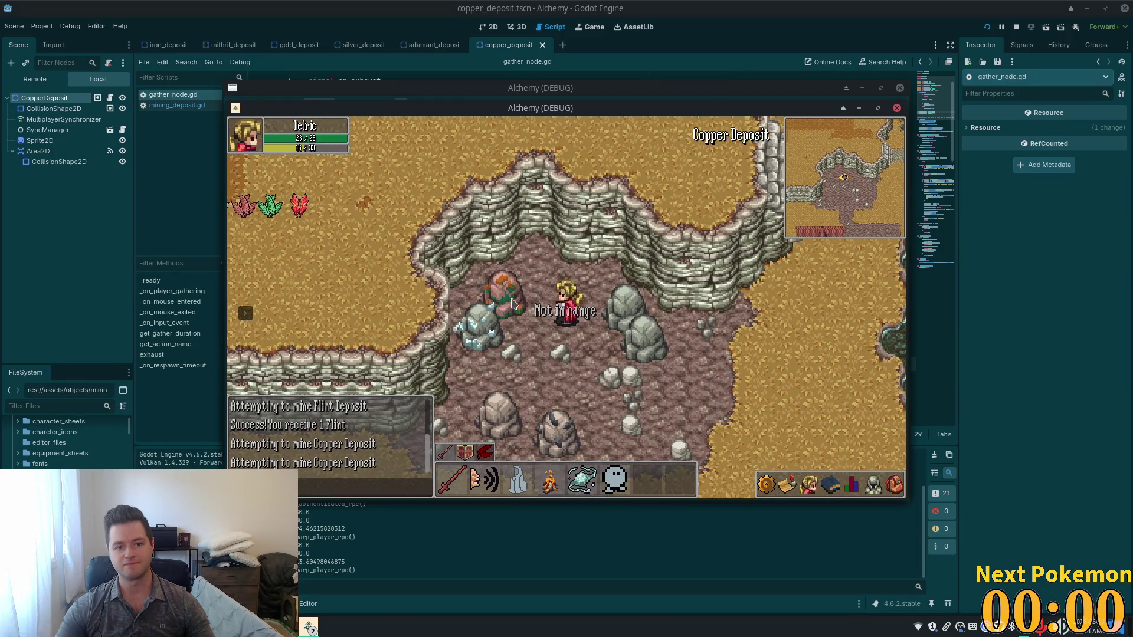
pyautogui.click(511, 302)
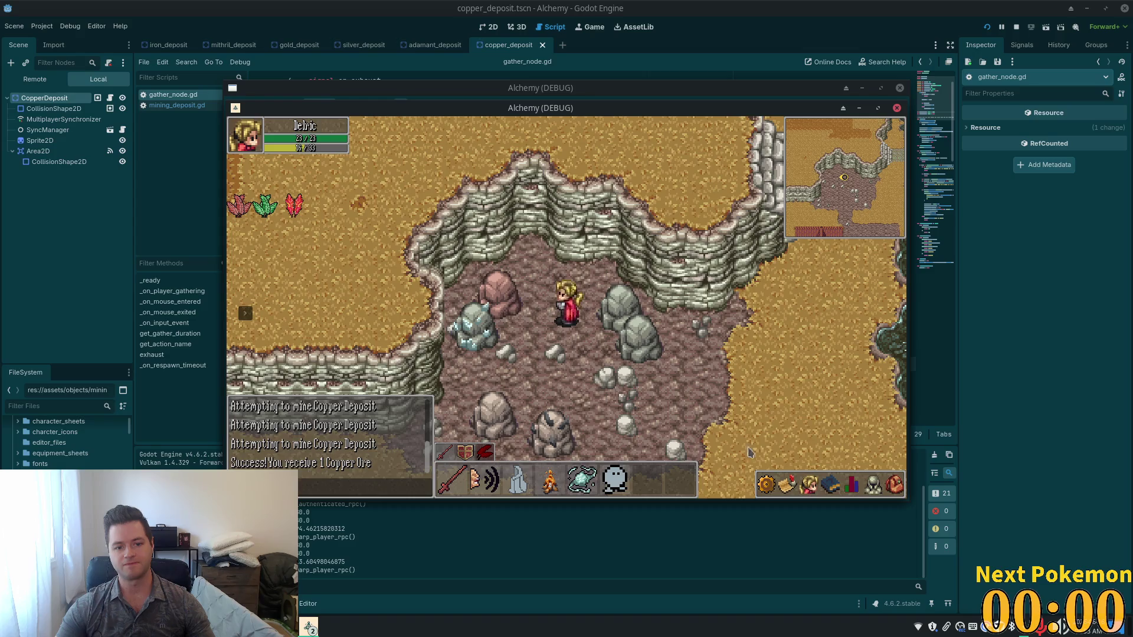
pyautogui.press('F8')
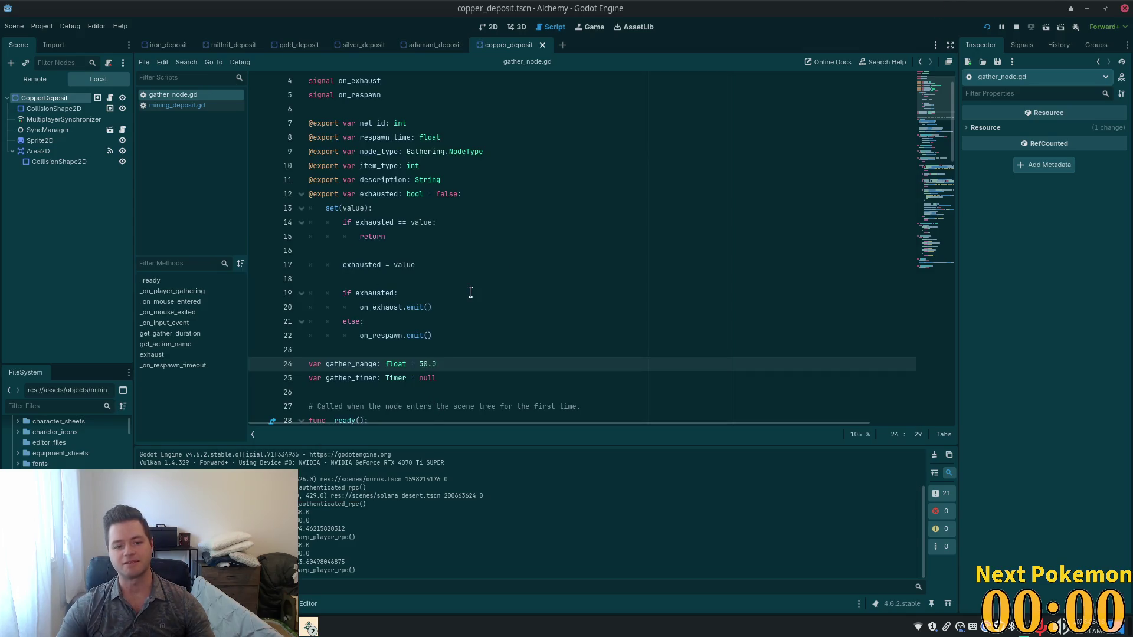
# Step: Change gather_range from 50 to 42 and save gather_node.gd
pyautogui.hotkey('shift', 'Left')
pyautogui.hotkey('shift', 'Left')
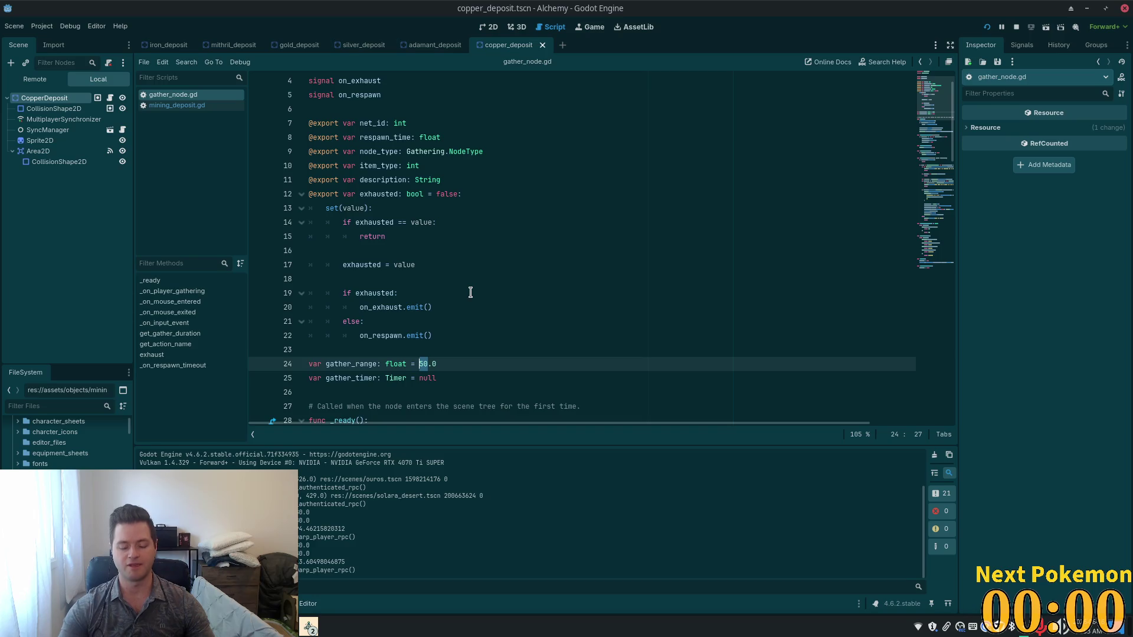
pyautogui.write('42')
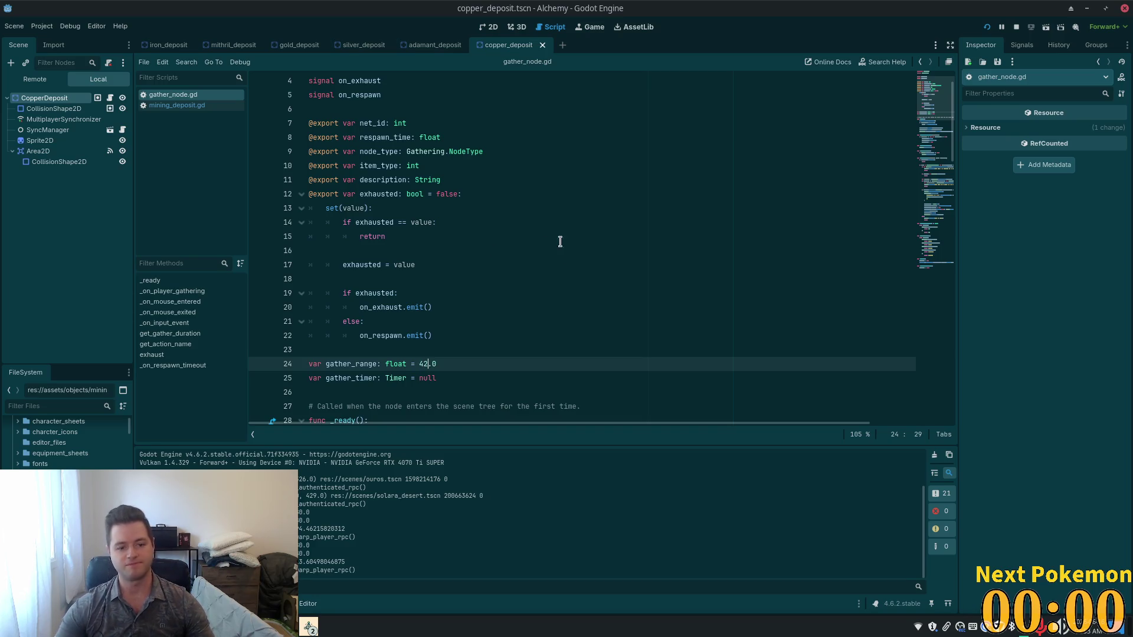
pyautogui.hotkey('ctrl', 's')
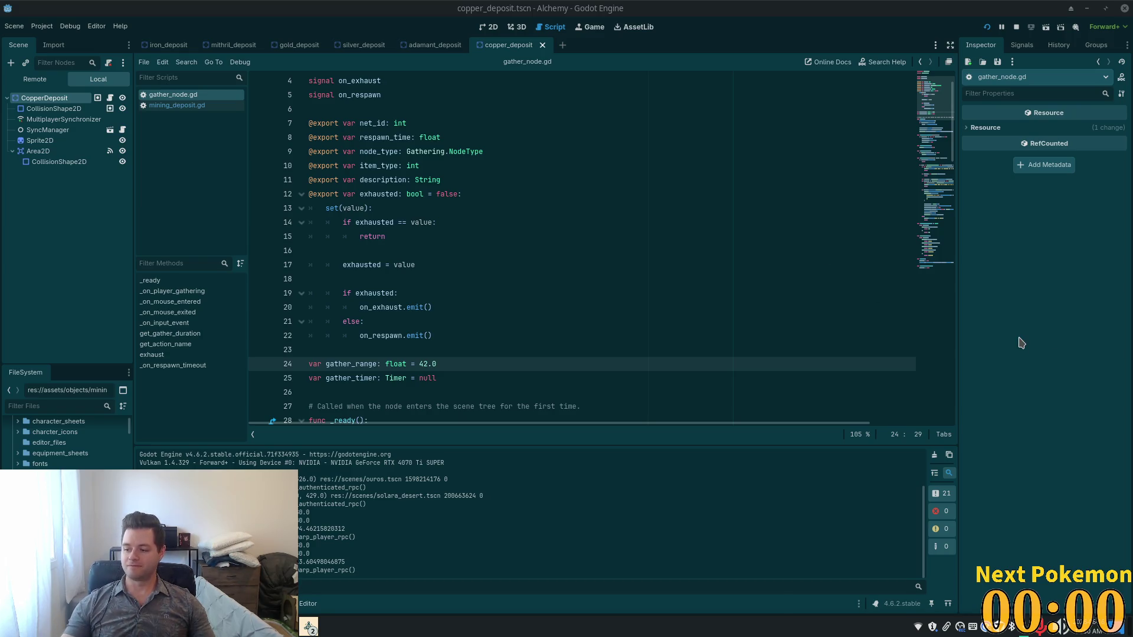
# Step: Select the blank line and the exhausted = value assignment in the exhausted setter
pyautogui.moveTo(487, 266); pyautogui.dragTo(483, 257)
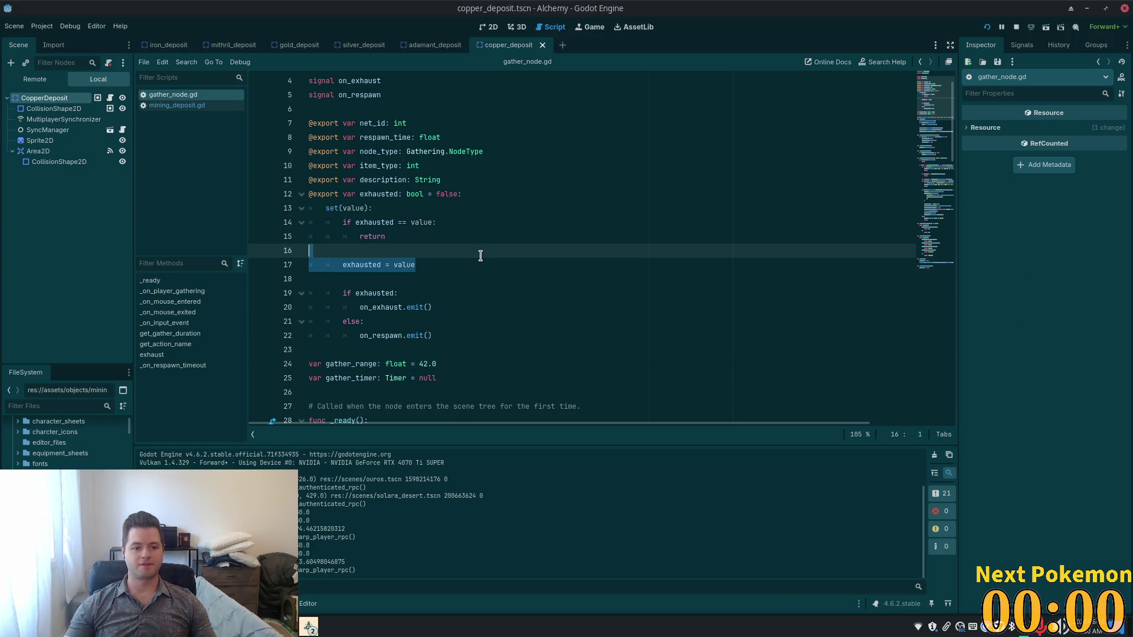
pyautogui.click(449, 238)
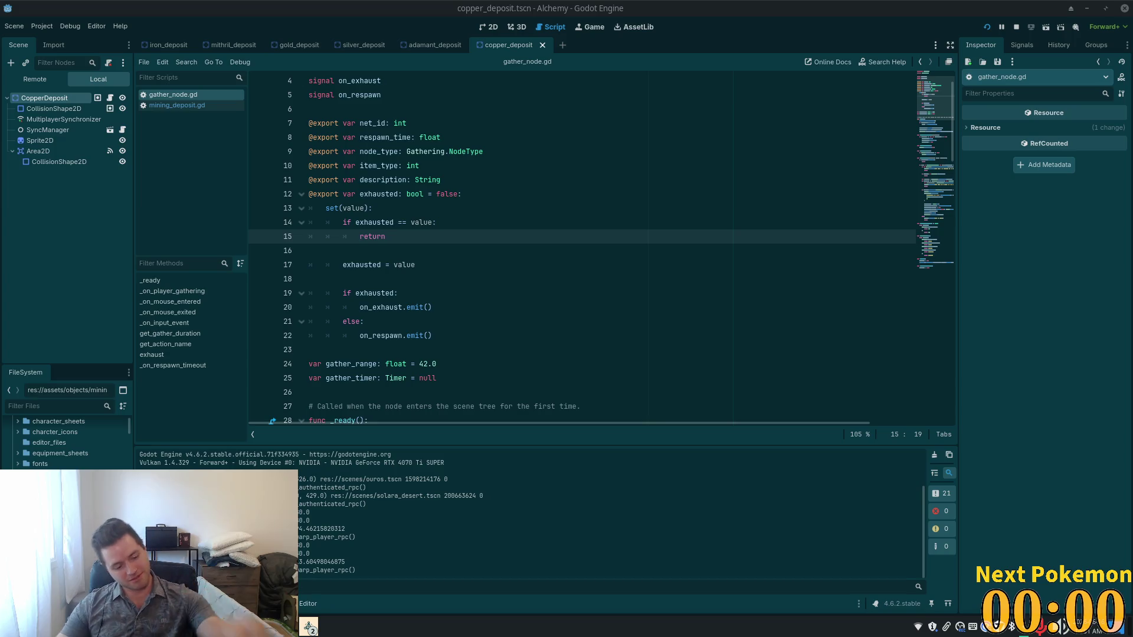
# Step: Launch the game for a two-client debug playtest and log in
pyautogui.click(371, 153)
pyautogui.click(532, 239)
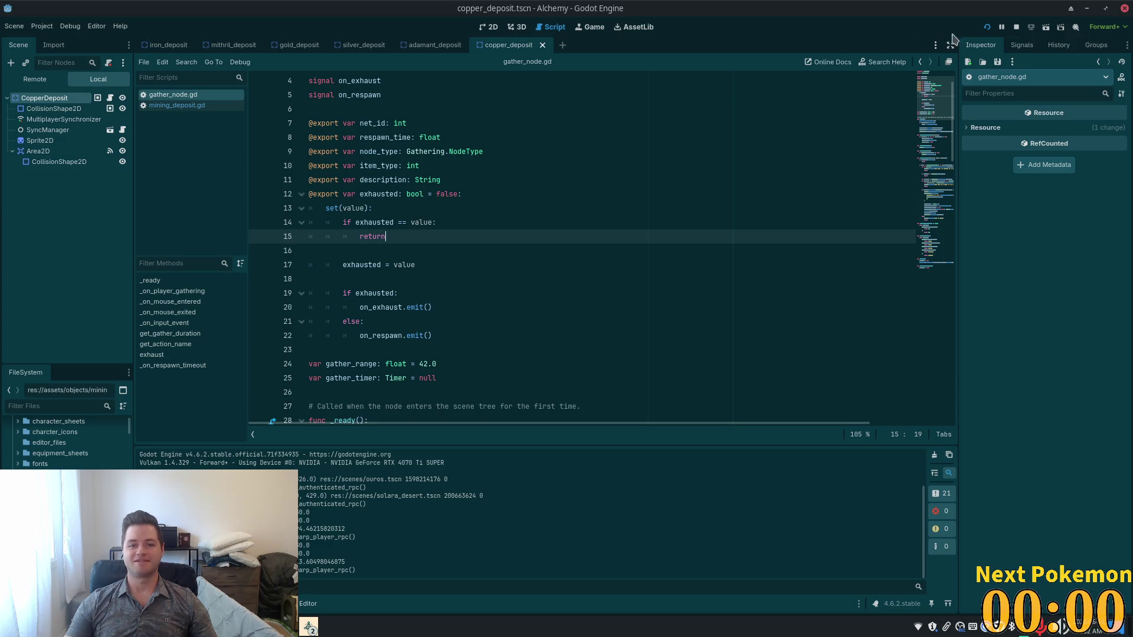
pyautogui.click(630, 151)
pyautogui.click(987, 26)
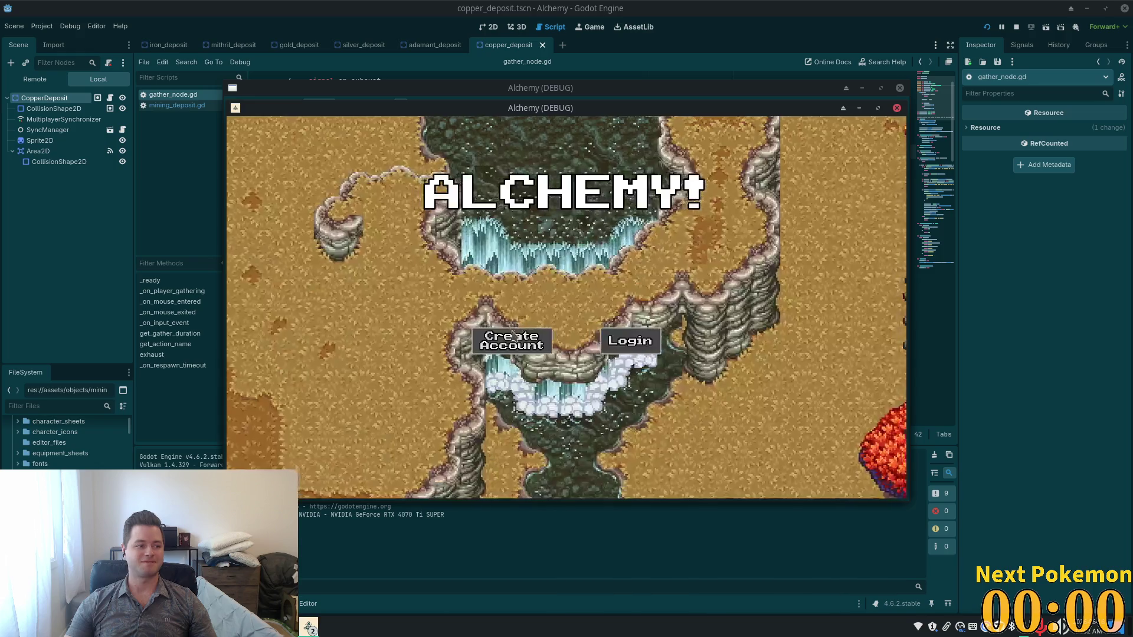
pyautogui.click(635, 339)
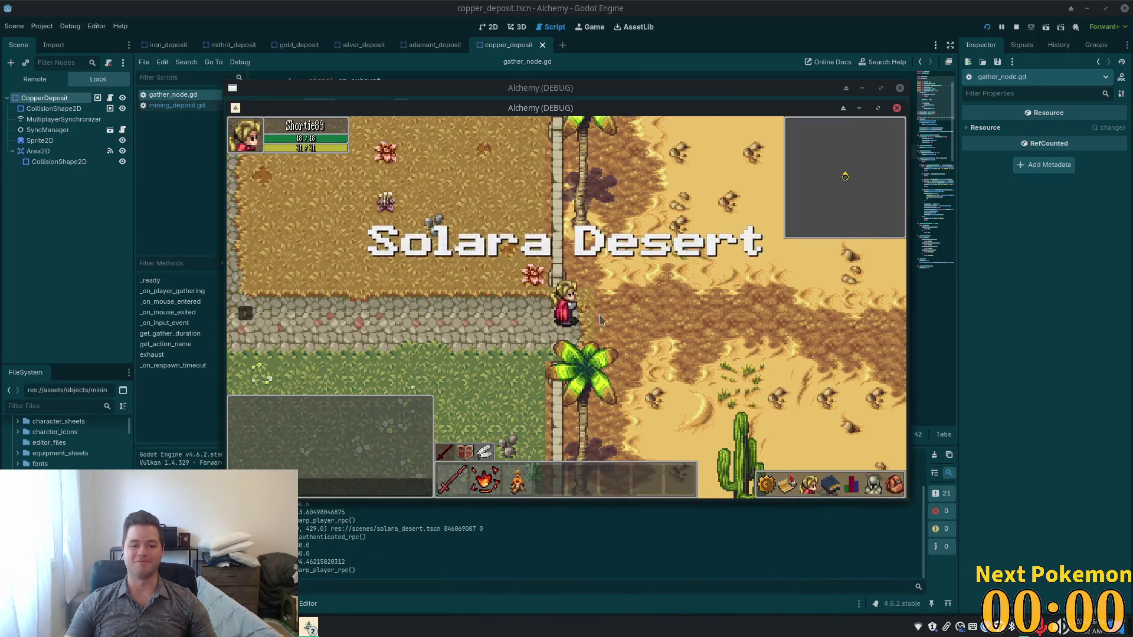
# Step: Arrange the two game client windows so both are visible
pyautogui.press('a')
pyautogui.moveTo(675, 107); pyautogui.dragTo(936, 245)
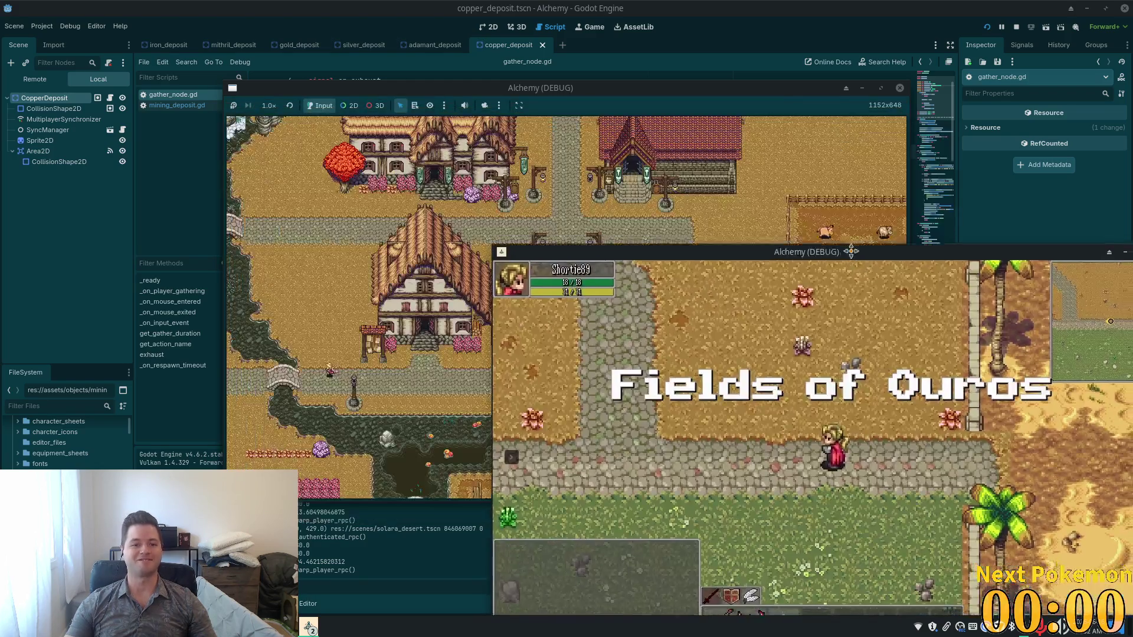
pyautogui.click(597, 91)
pyautogui.moveTo(597, 91); pyautogui.dragTo(784, 98)
pyautogui.click(529, 352)
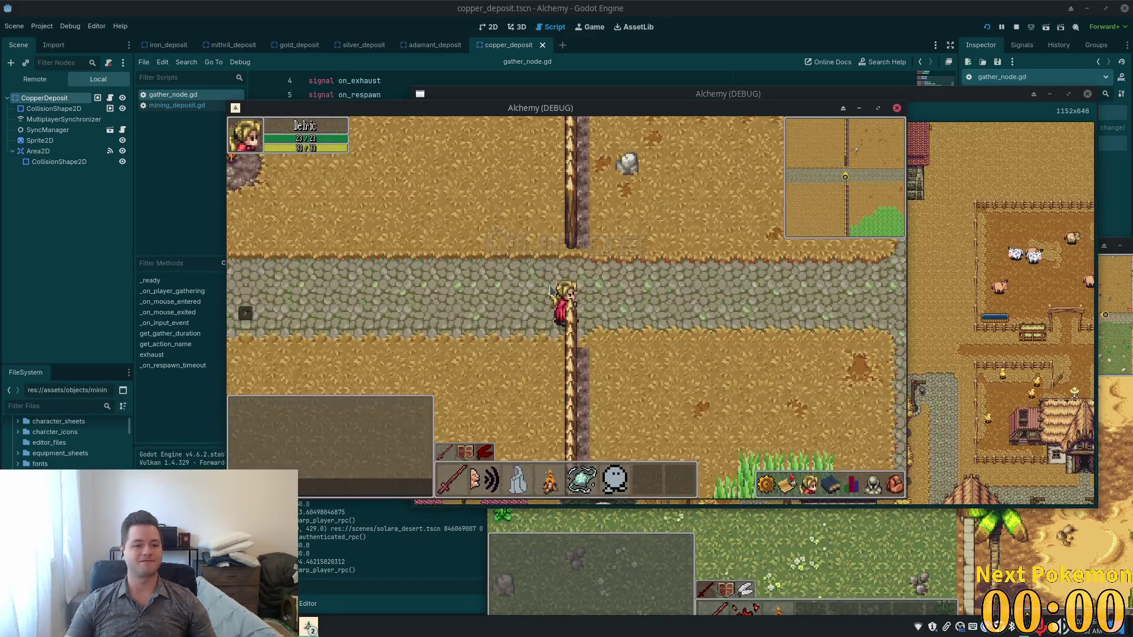
# Step: Walk the character through town, past the inn and stone bridge, into the mining area
pyautogui.press('a')
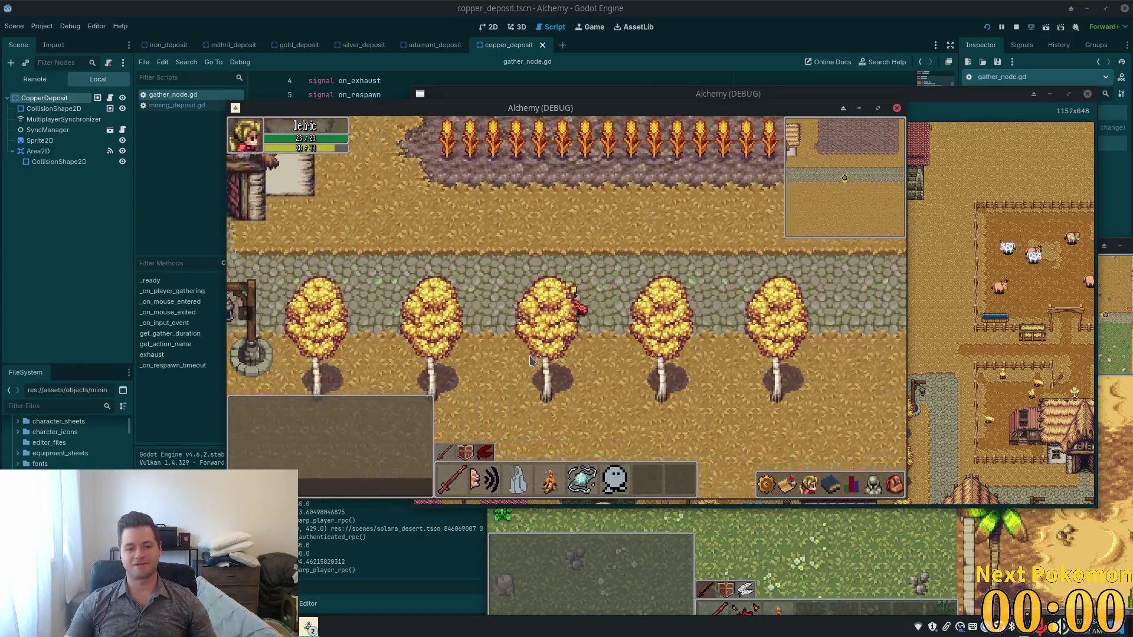
pyautogui.press('a')
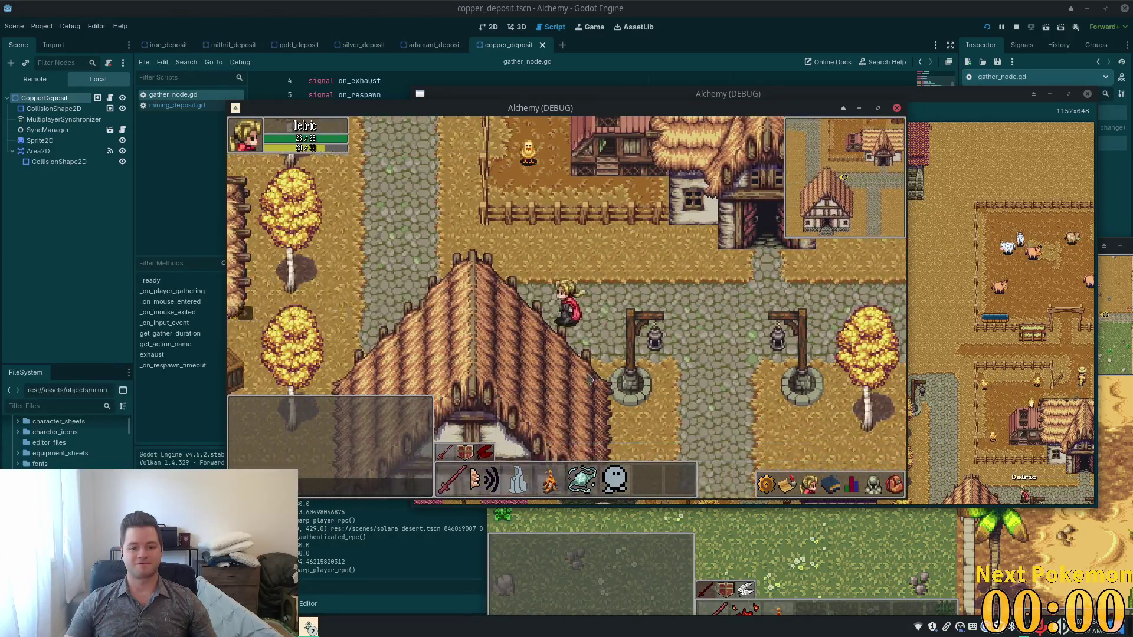
pyautogui.press('w')
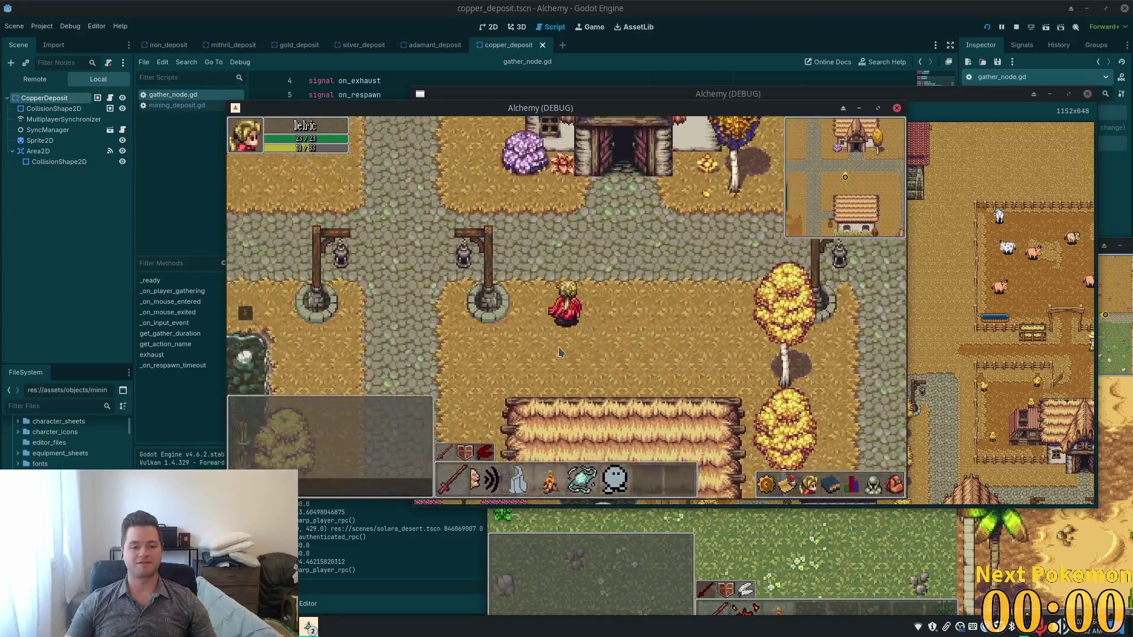
pyautogui.press('w')
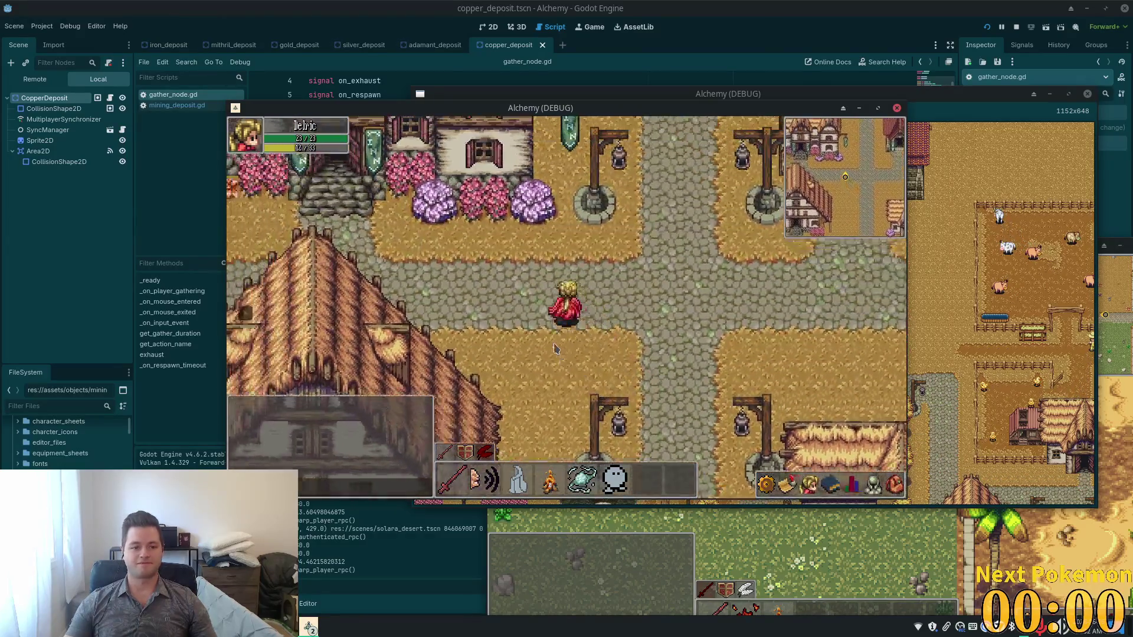
pyautogui.press('a')
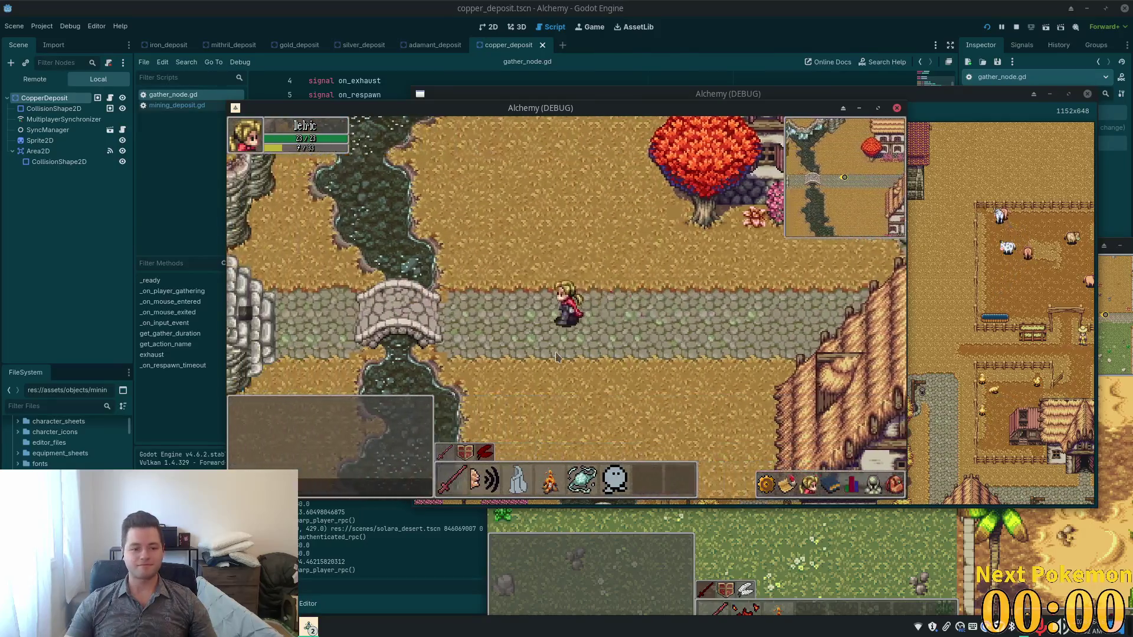
pyautogui.press('a')
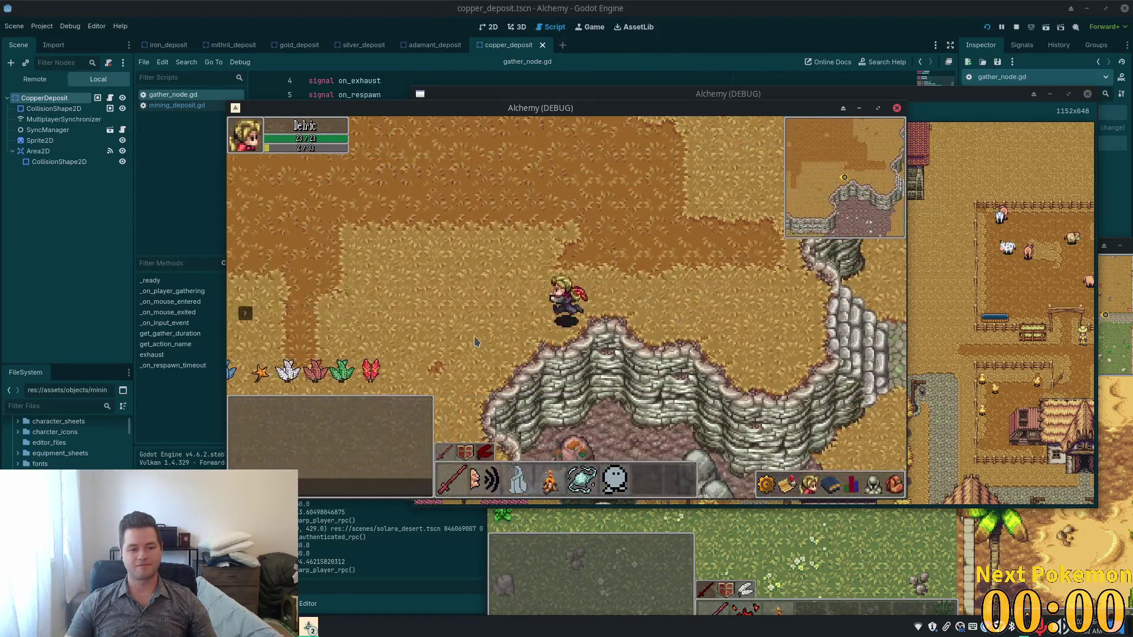
pyautogui.press('d')
pyautogui.press('s')
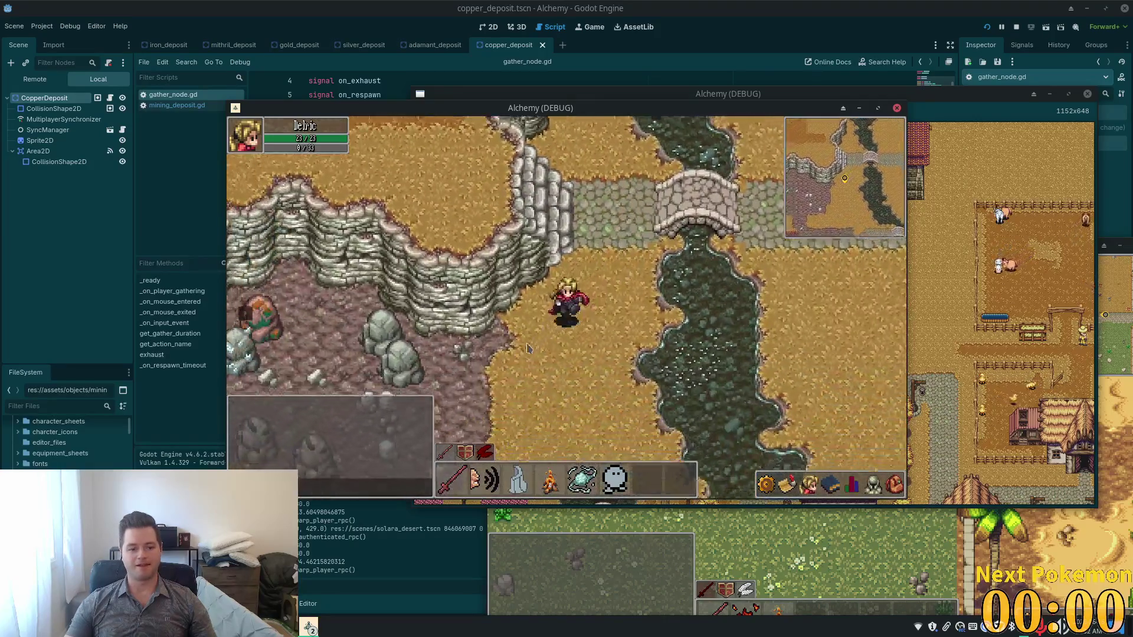
pyautogui.press('a')
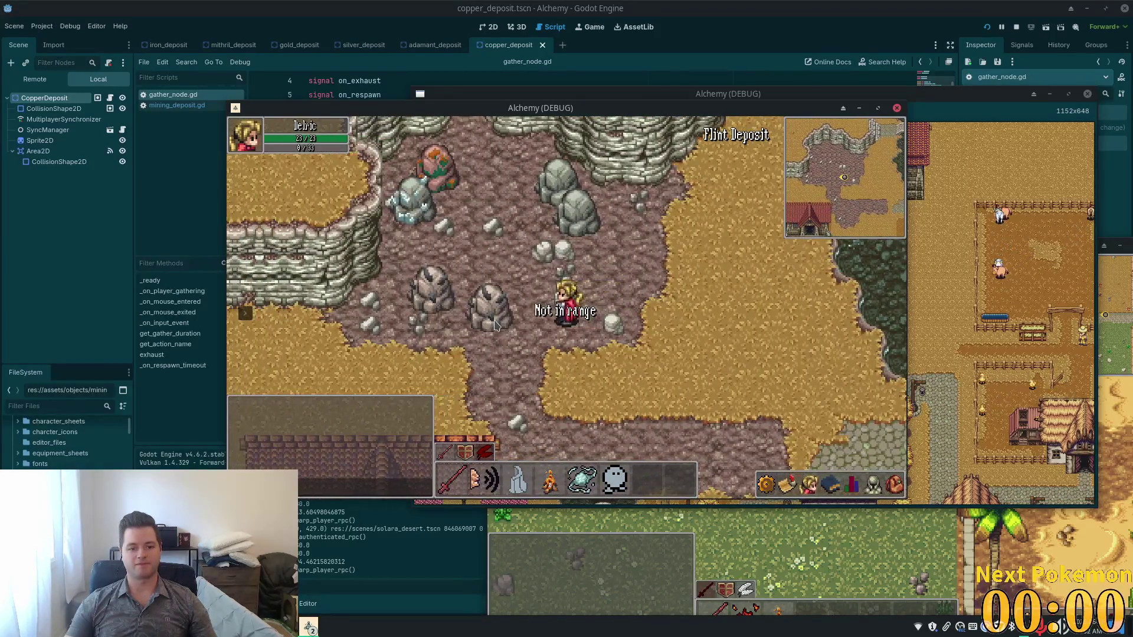
# Step: Mine the Flint, Copper and Tin deposits
pyautogui.click(516, 328)
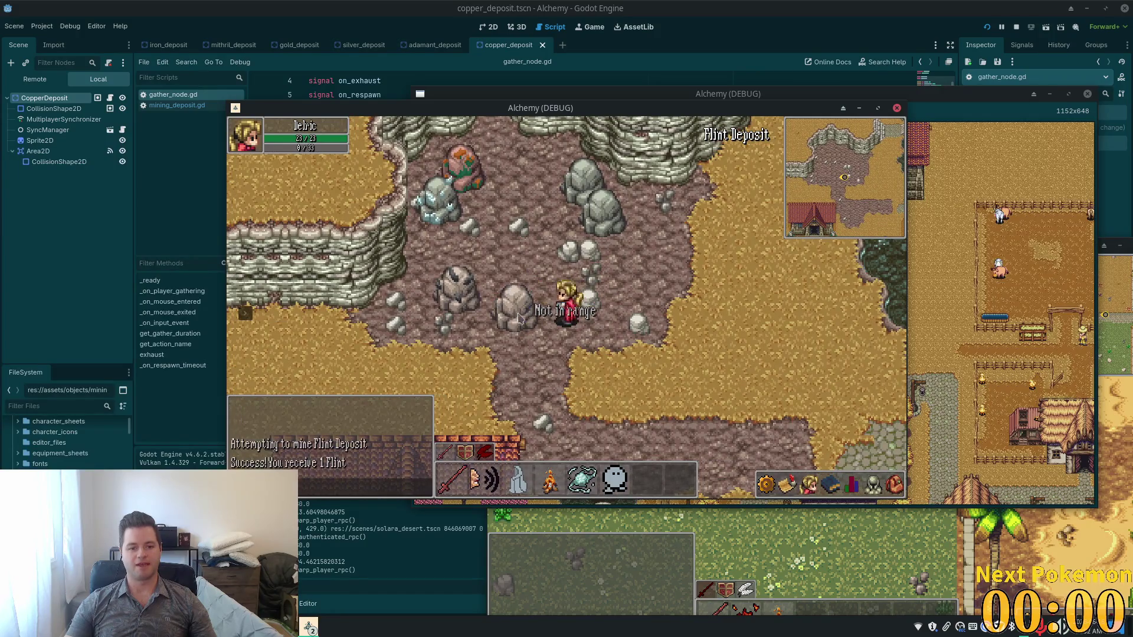
pyautogui.press('w')
pyautogui.press('a')
pyautogui.click(534, 369)
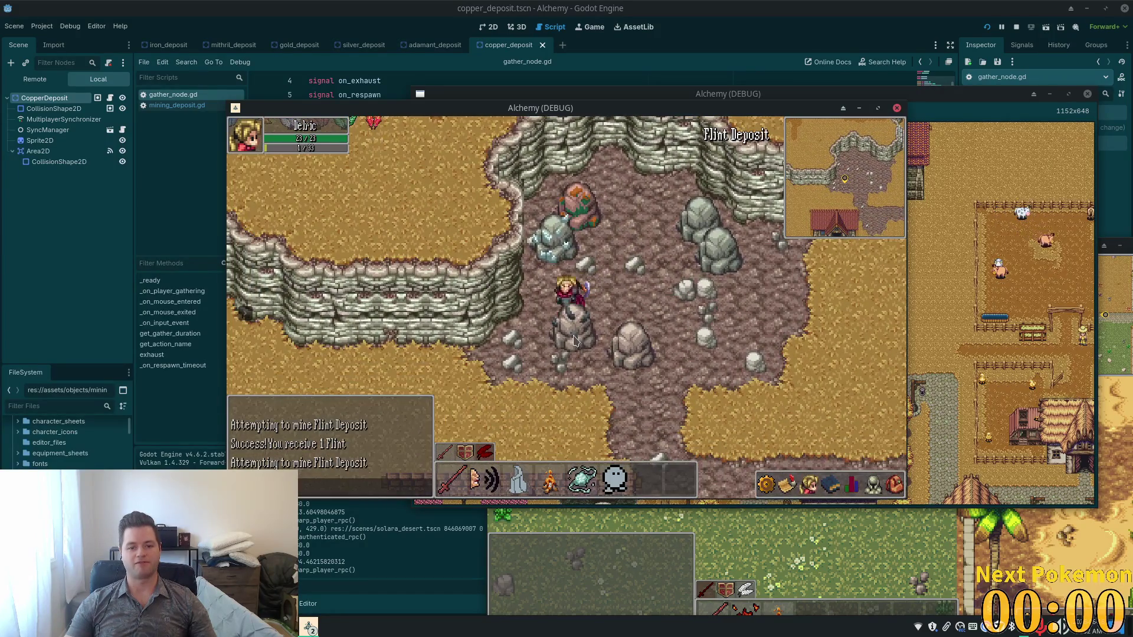
pyautogui.click(527, 255)
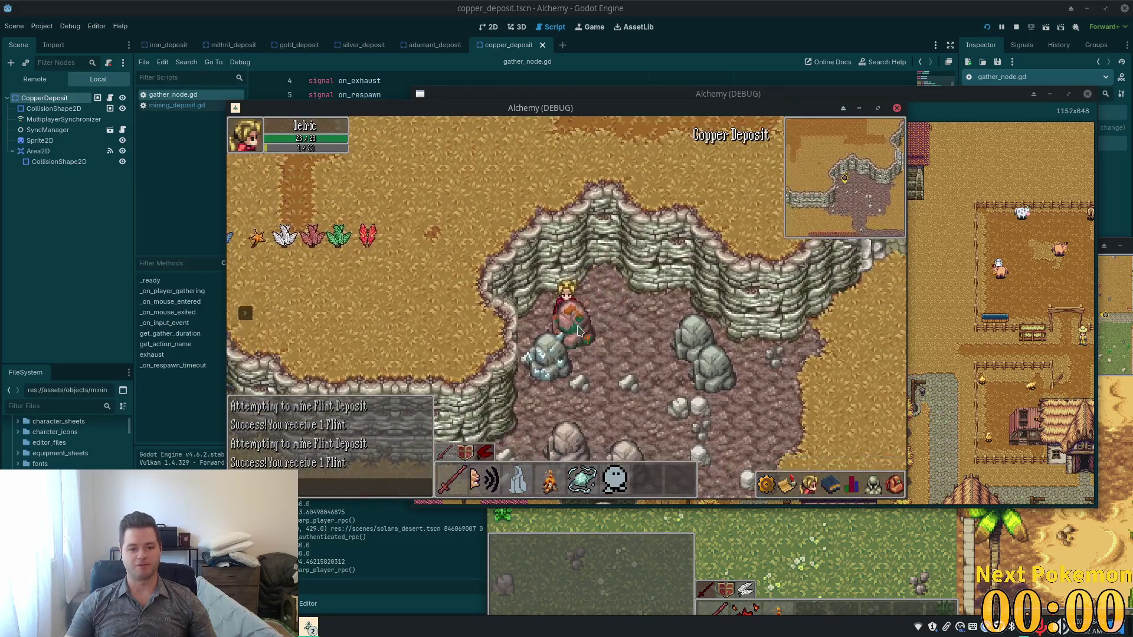
pyautogui.click(587, 345)
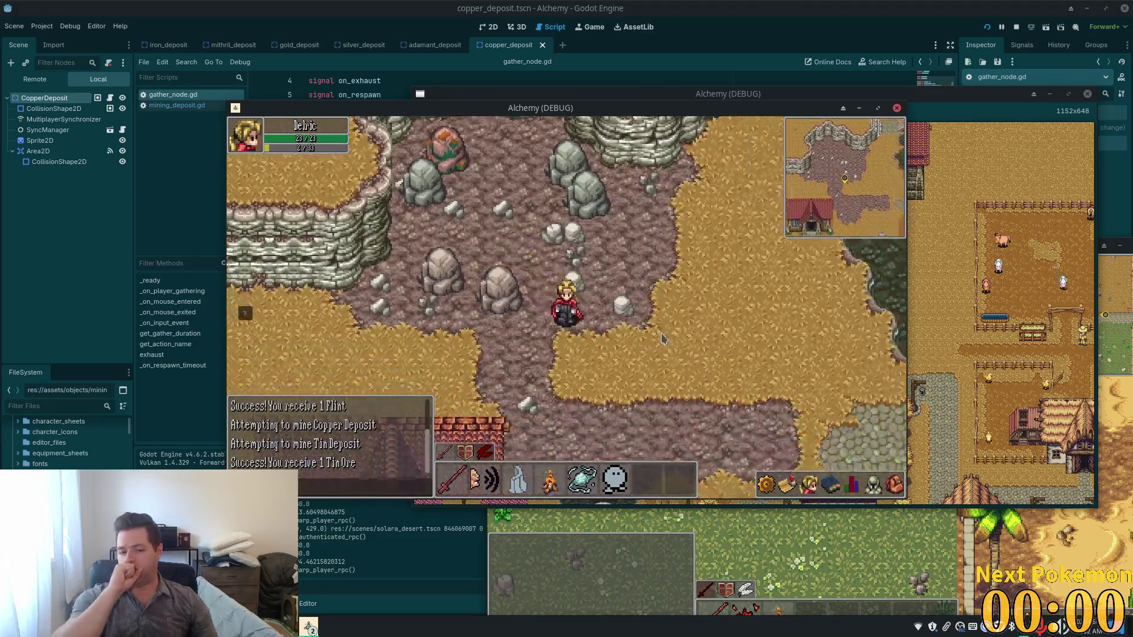
# Step: Walk the character back east over the bridge and around town, then bring up the Steam page
pyautogui.click(755, 267)
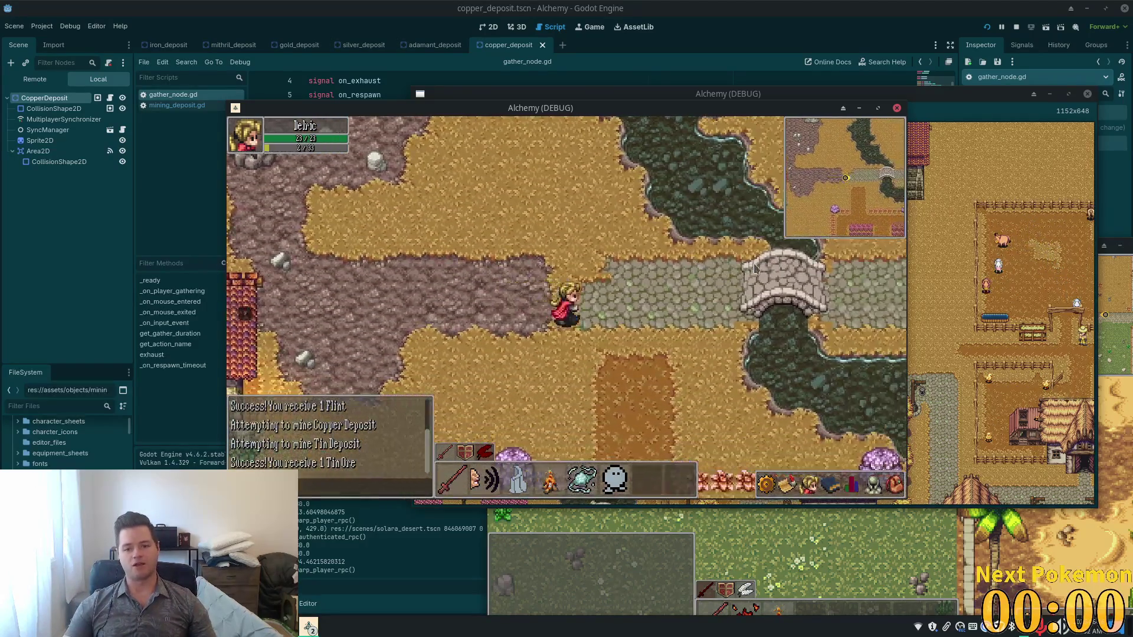
pyautogui.click(765, 290)
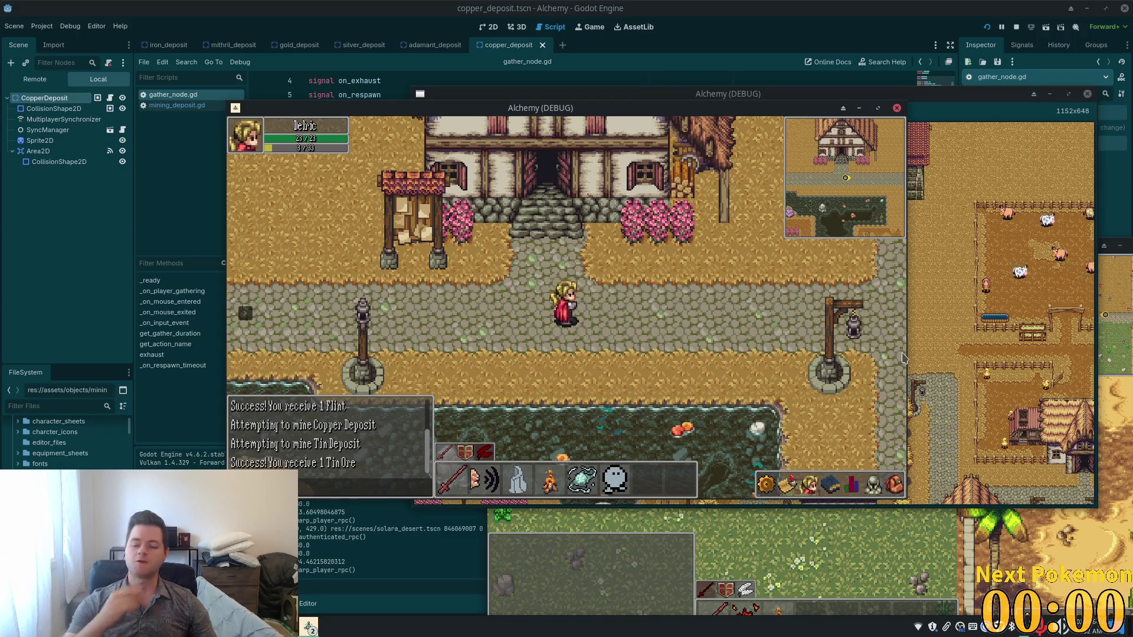
pyautogui.press('d')
pyautogui.press('d')
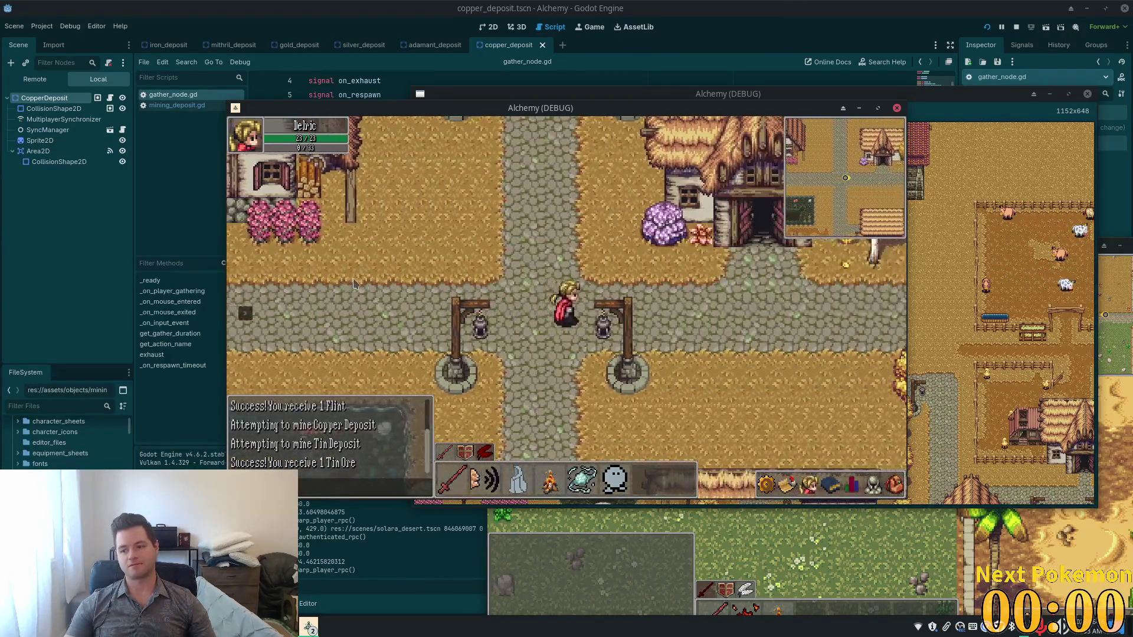
pyautogui.press('d')
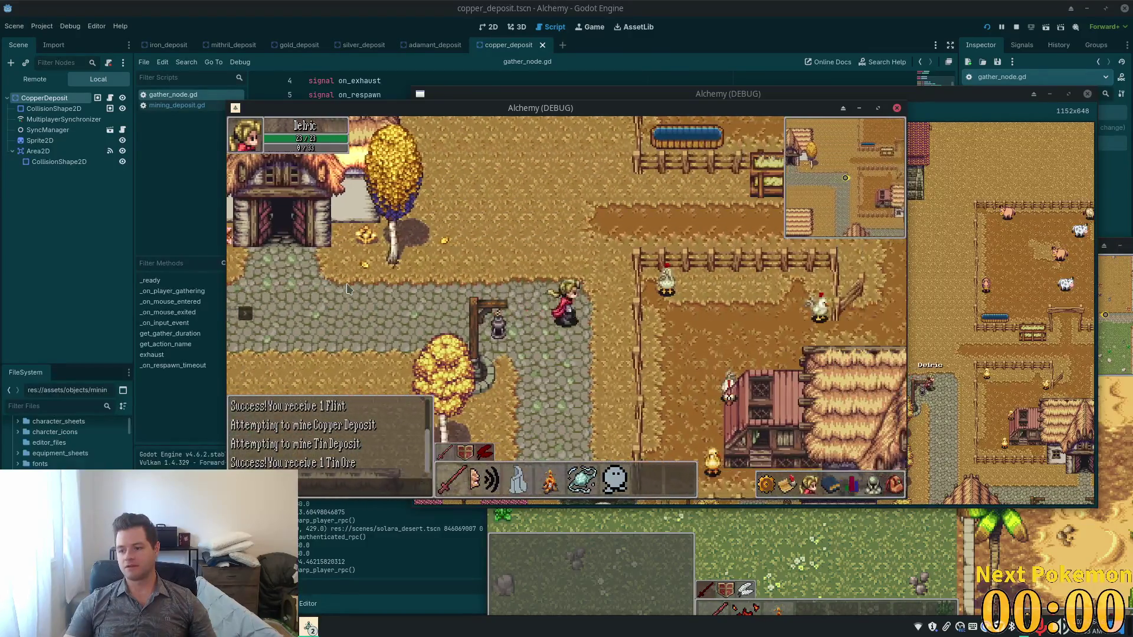
pyautogui.press('s')
pyautogui.press('a')
pyautogui.press('w')
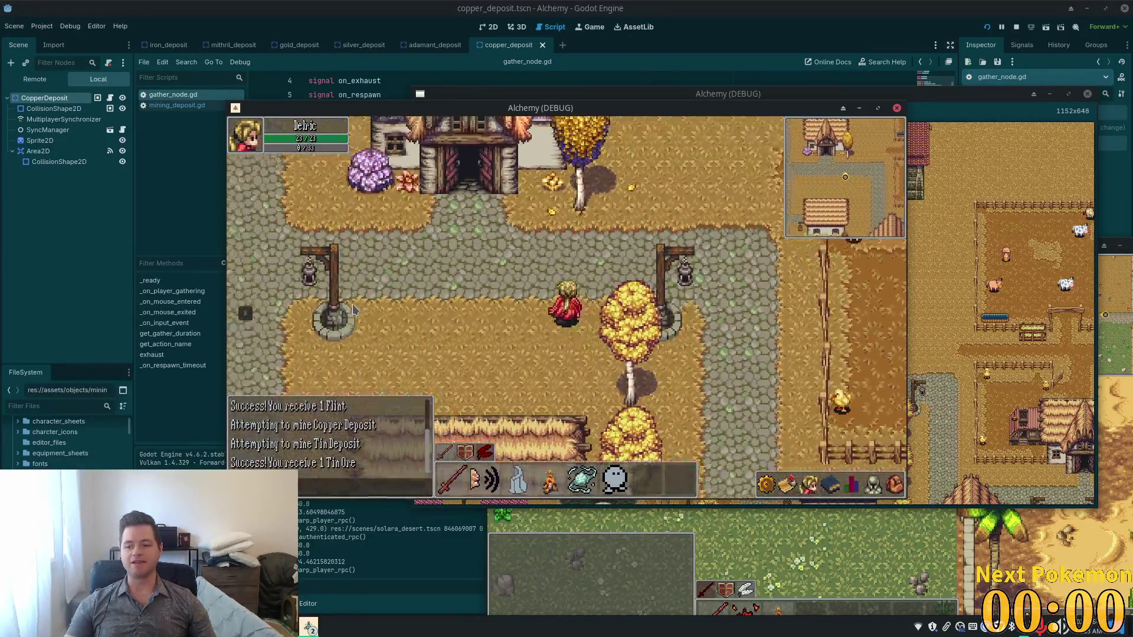
pyautogui.press('a')
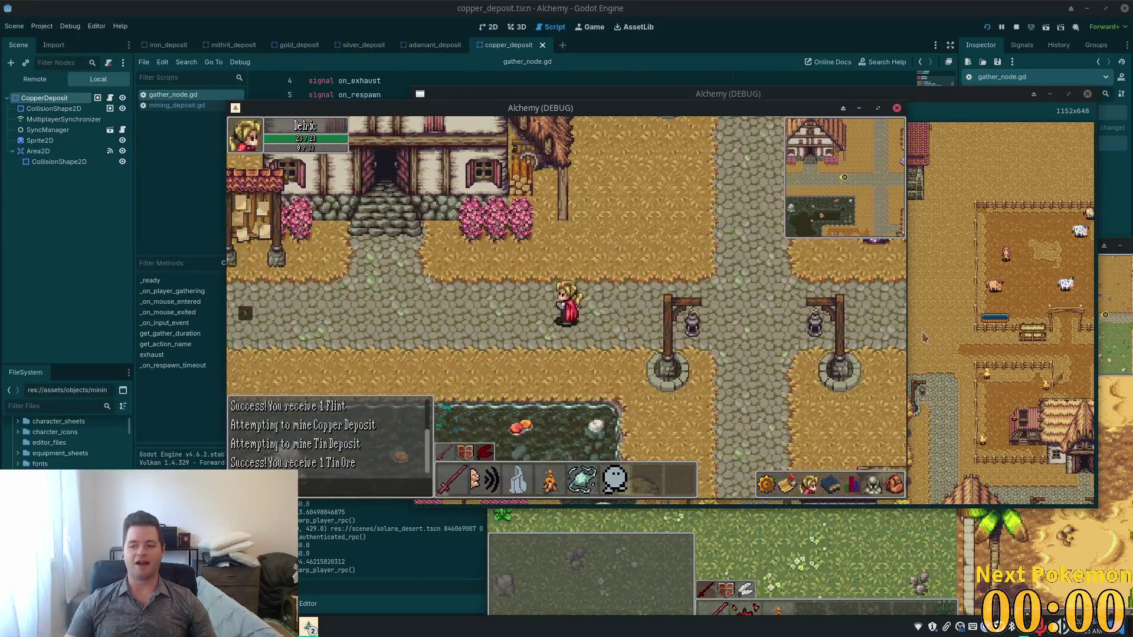
pyautogui.press('a')
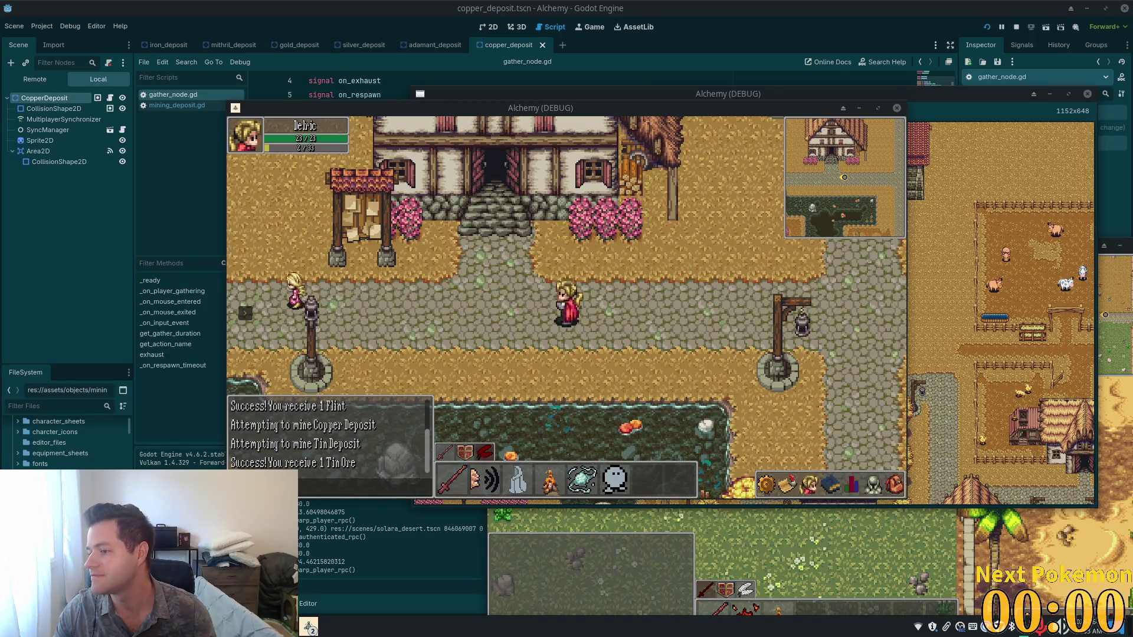
pyautogui.hotkey('alt', 'Tab')
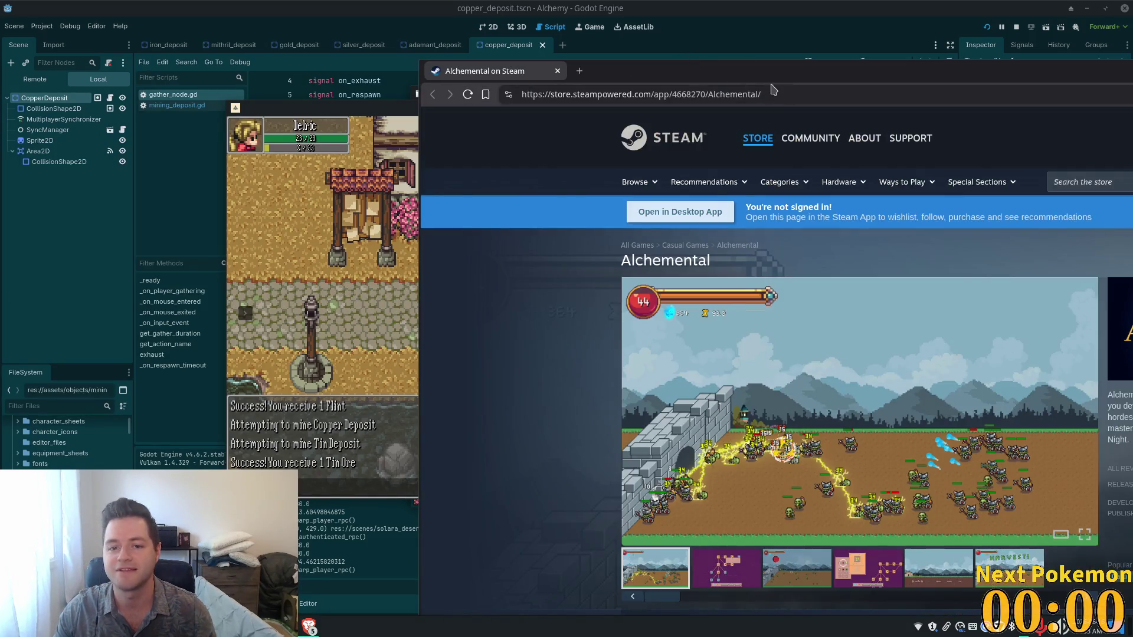
# Step: Browse Alchemental's skill-tree, HARVEST! and main-menu screenshots and video, then attempt to wishlist it
pyautogui.moveTo(774, 82); pyautogui.dragTo(468, 3)
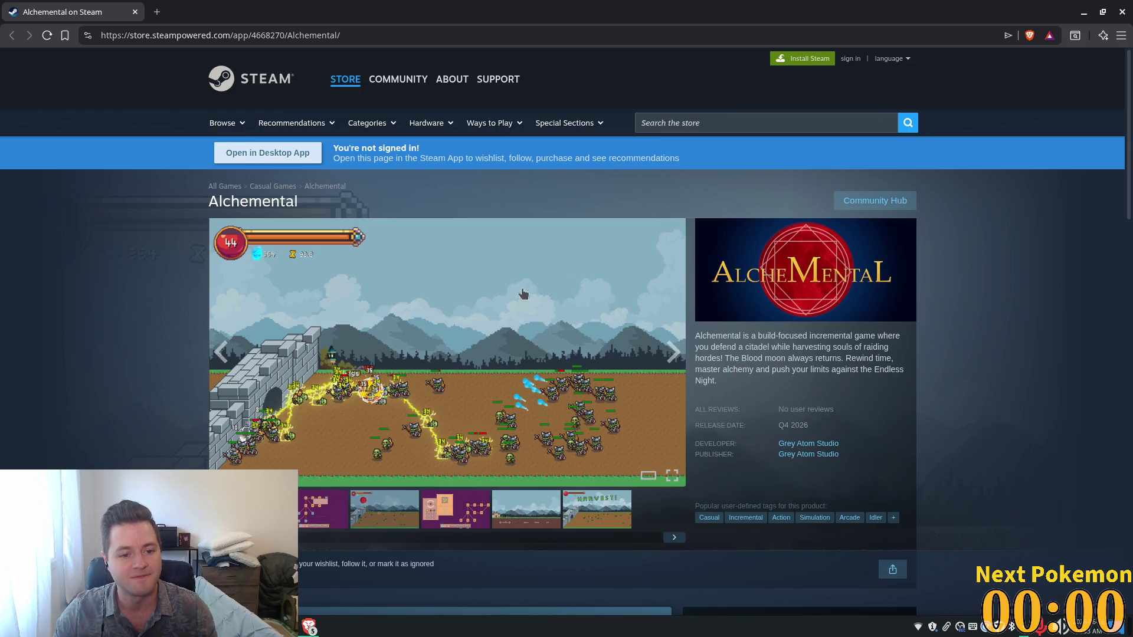
pyautogui.scroll(-2, 499, 448)
pyautogui.click(312, 448)
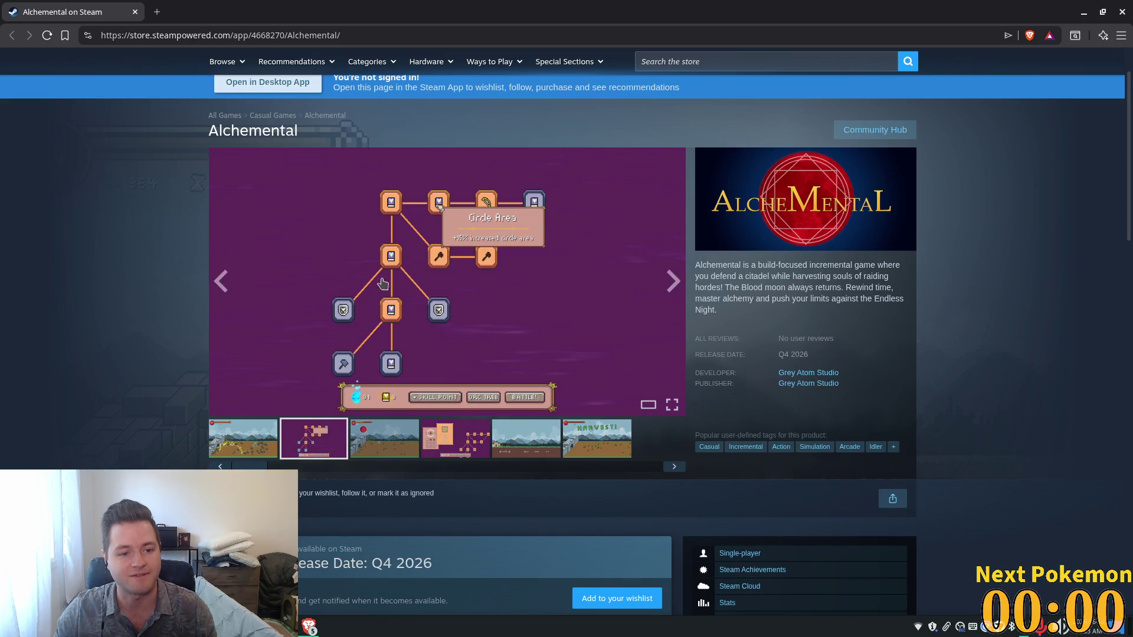
pyautogui.click(454, 448)
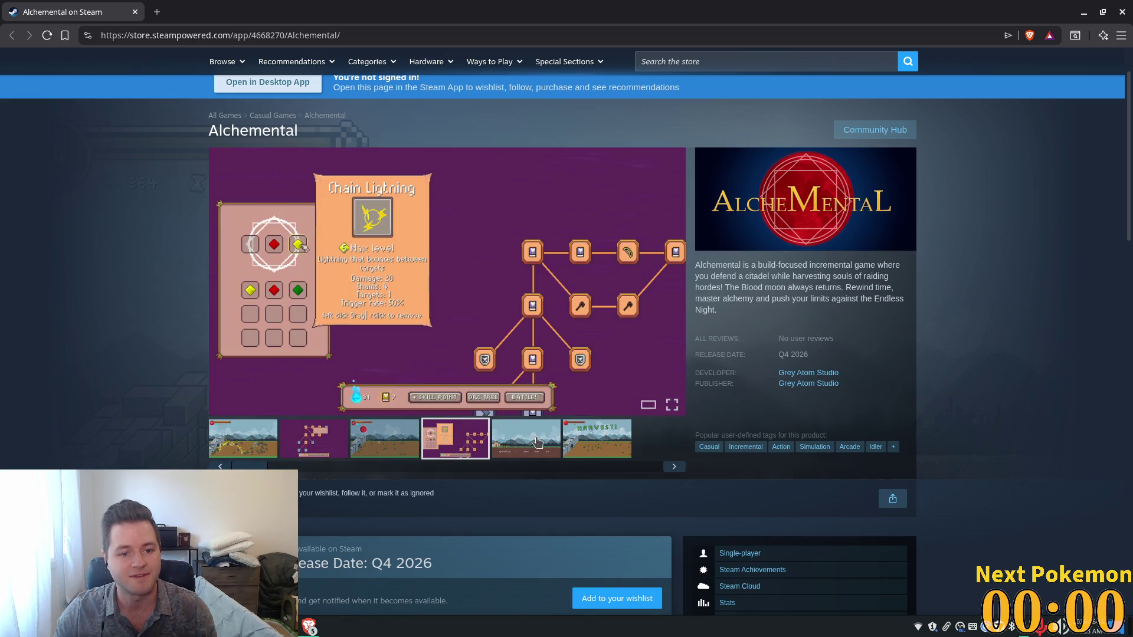
pyautogui.click(532, 442)
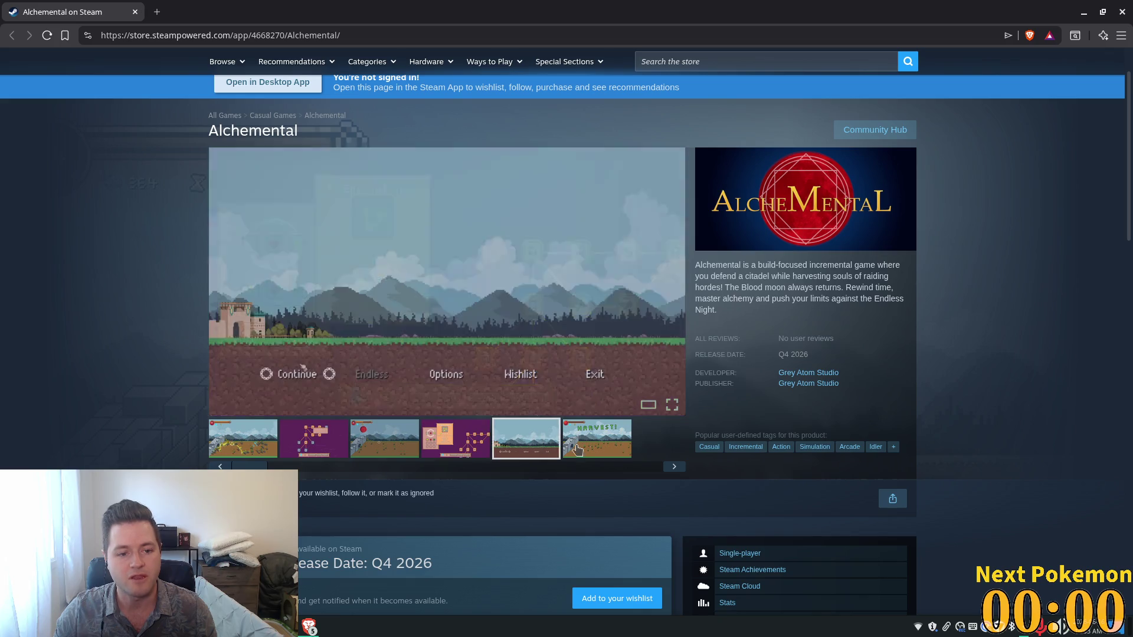
pyautogui.click(597, 451)
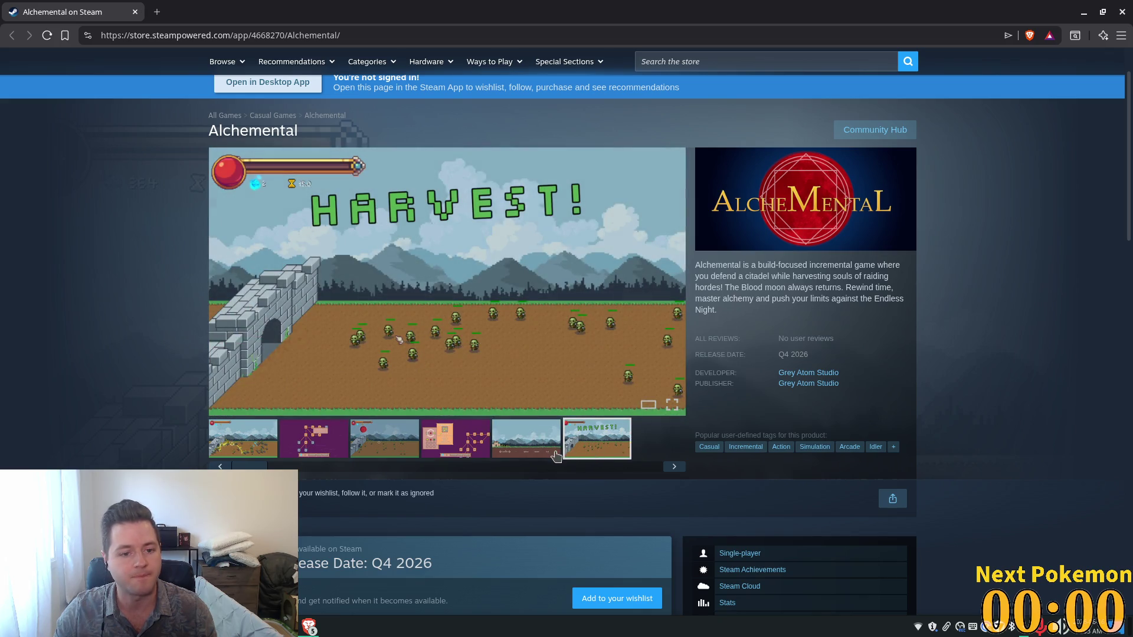
pyautogui.click(496, 450)
pyautogui.scroll(-3, 528, 430)
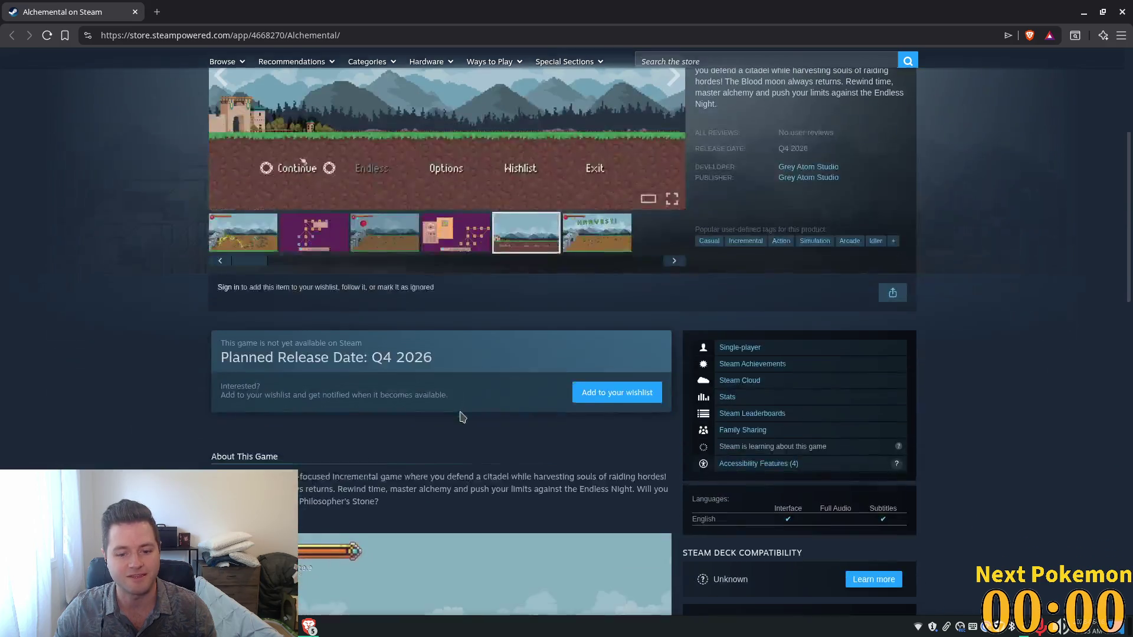
pyautogui.click(610, 386)
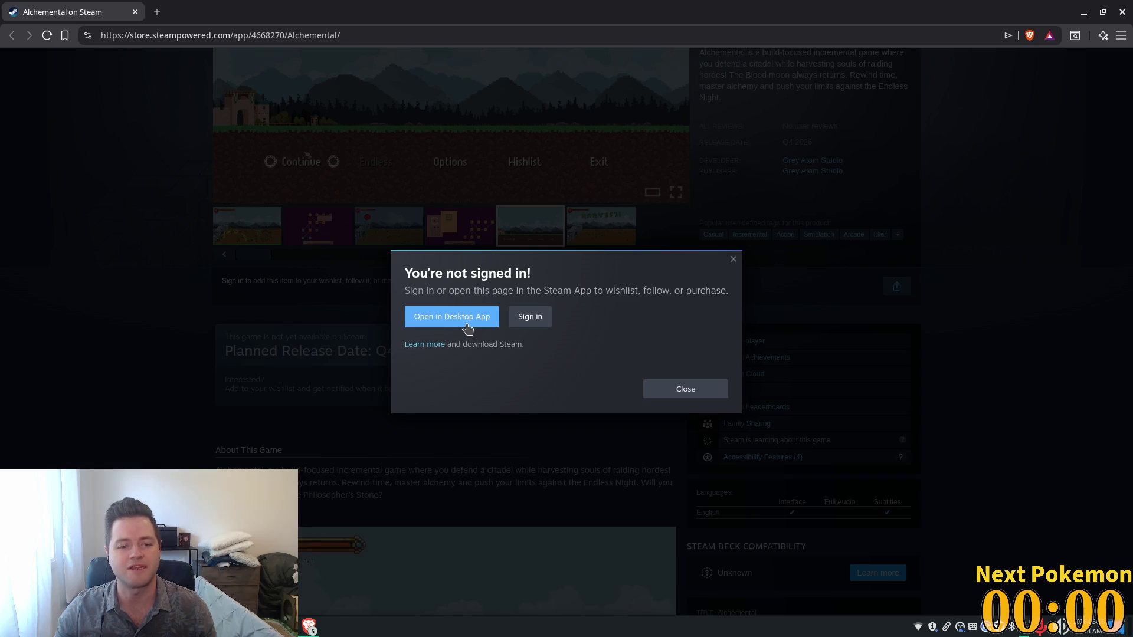
# Step: Open the store page in the Steam desktop app, allow the browser prompt, and close the sign-in modal
pyautogui.click(467, 329)
pyautogui.click(685, 158)
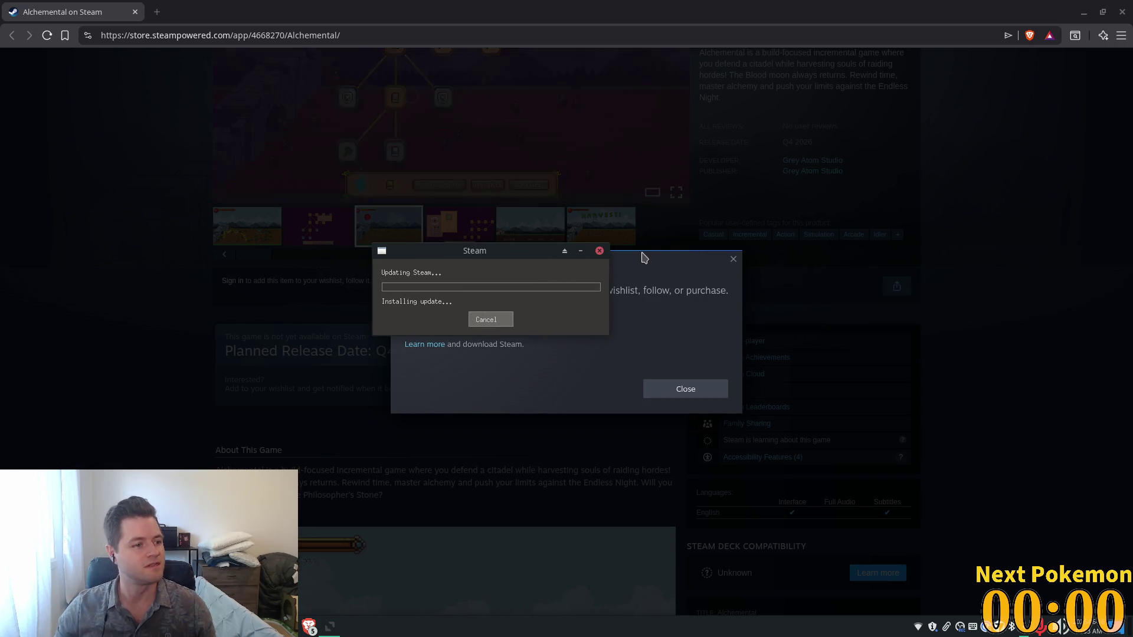
pyautogui.click(121, 289)
pyautogui.scroll(-5, 121, 328)
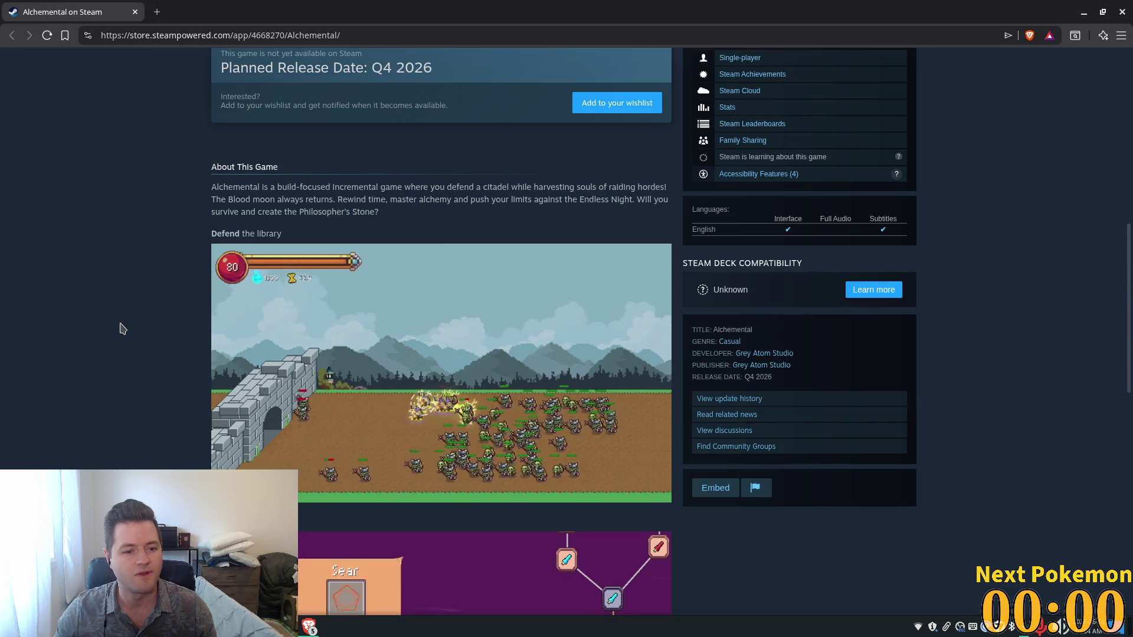
pyautogui.moveTo(223, 269)
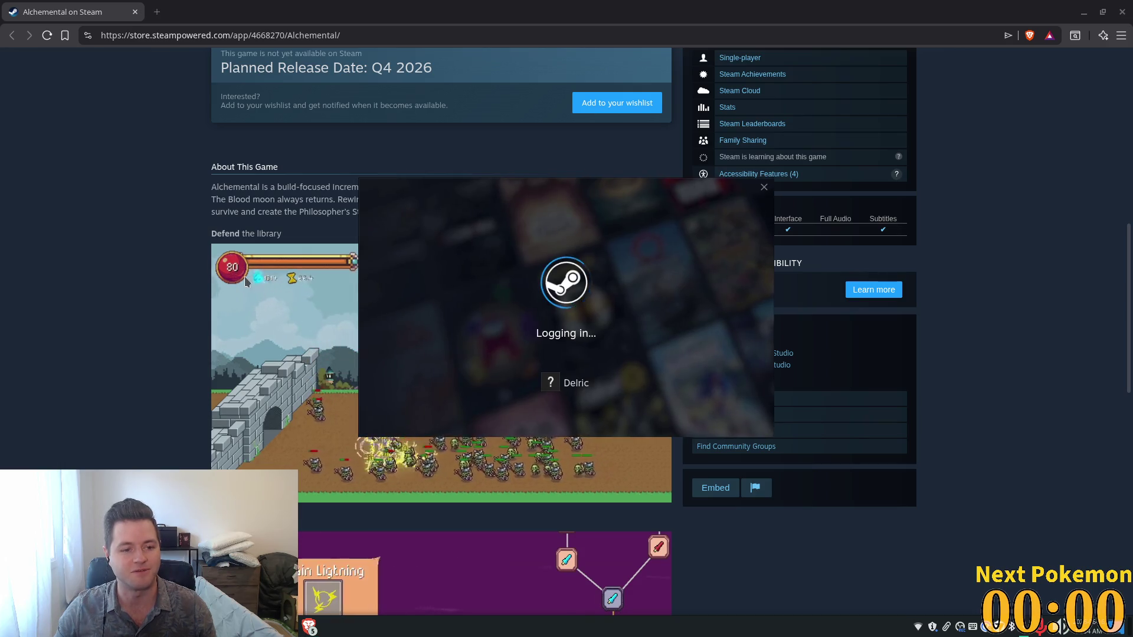
pyautogui.scroll(-5, 330, 304)
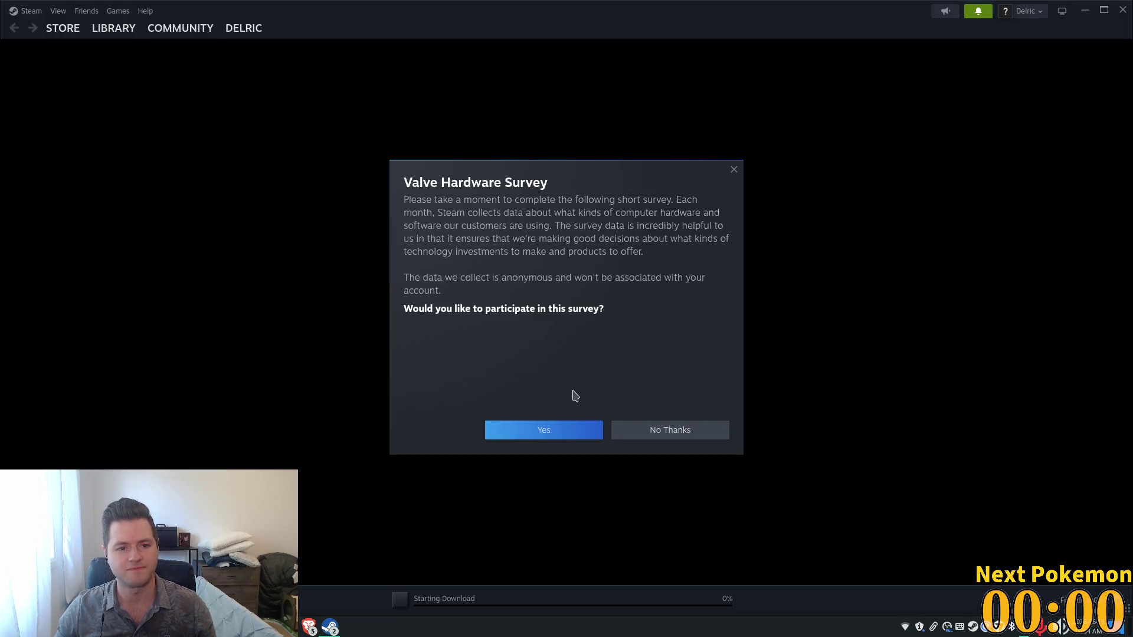
# Step: Dismiss the Hardware Survey and add Alchemental to the wishlist
pyautogui.click(676, 438)
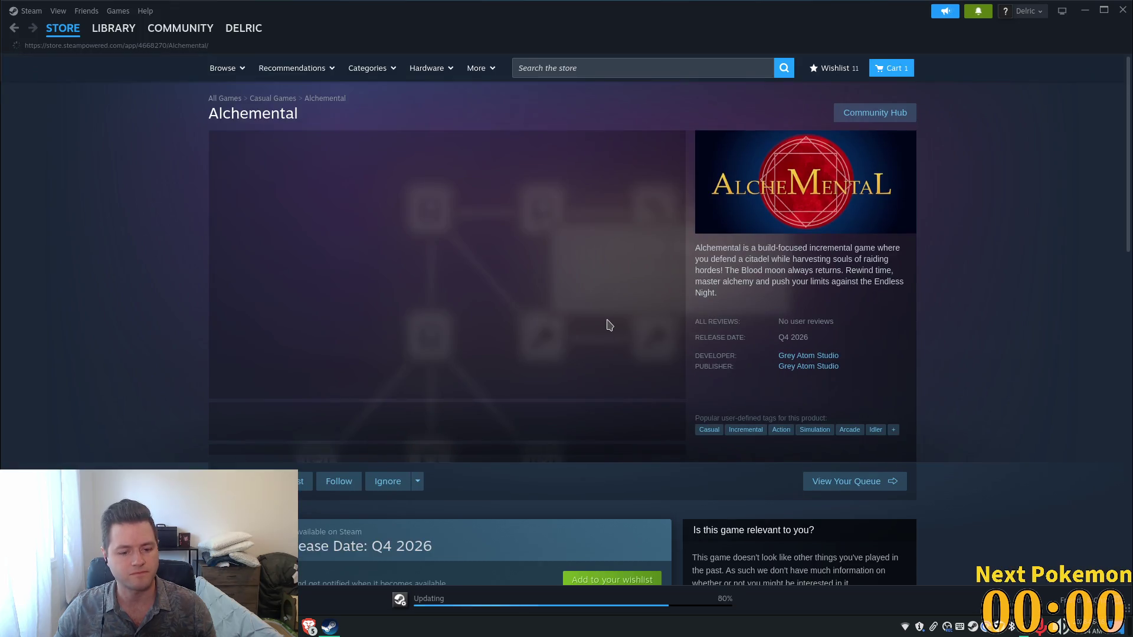
pyautogui.scroll(-1, 627, 334)
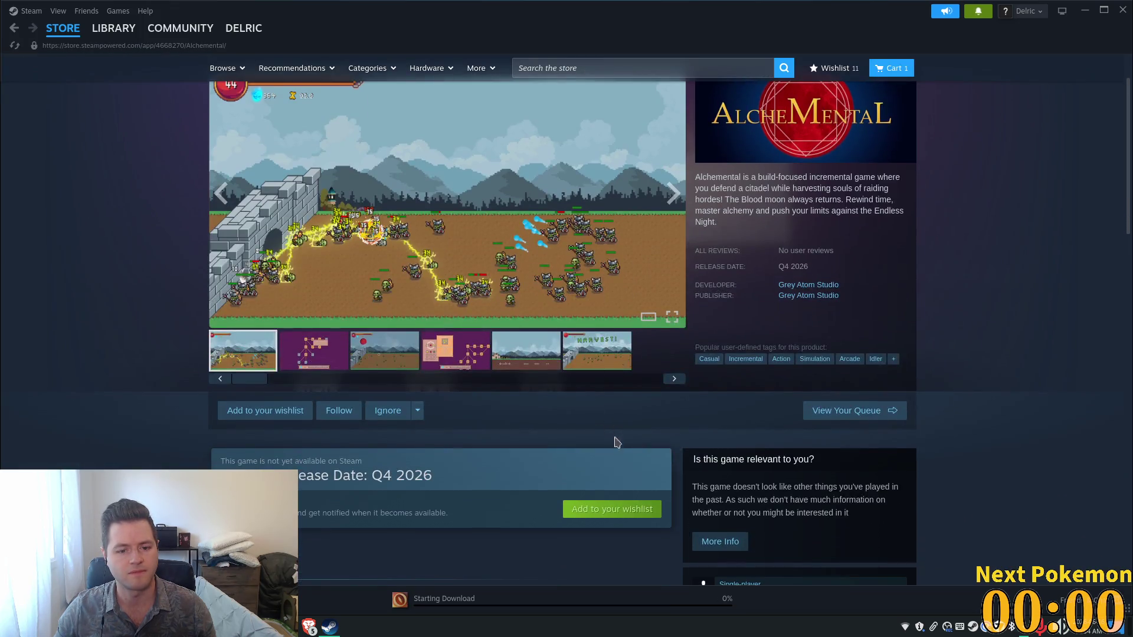
pyautogui.click(597, 511)
pyautogui.scroll(-6, 597, 513)
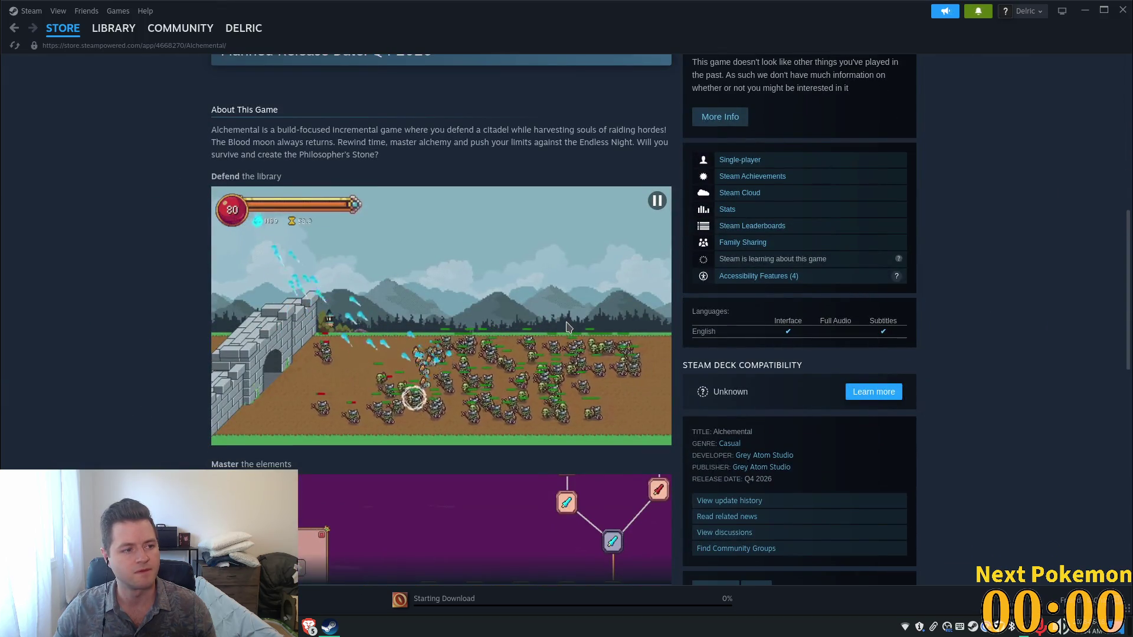
pyautogui.scroll(-3, 567, 327)
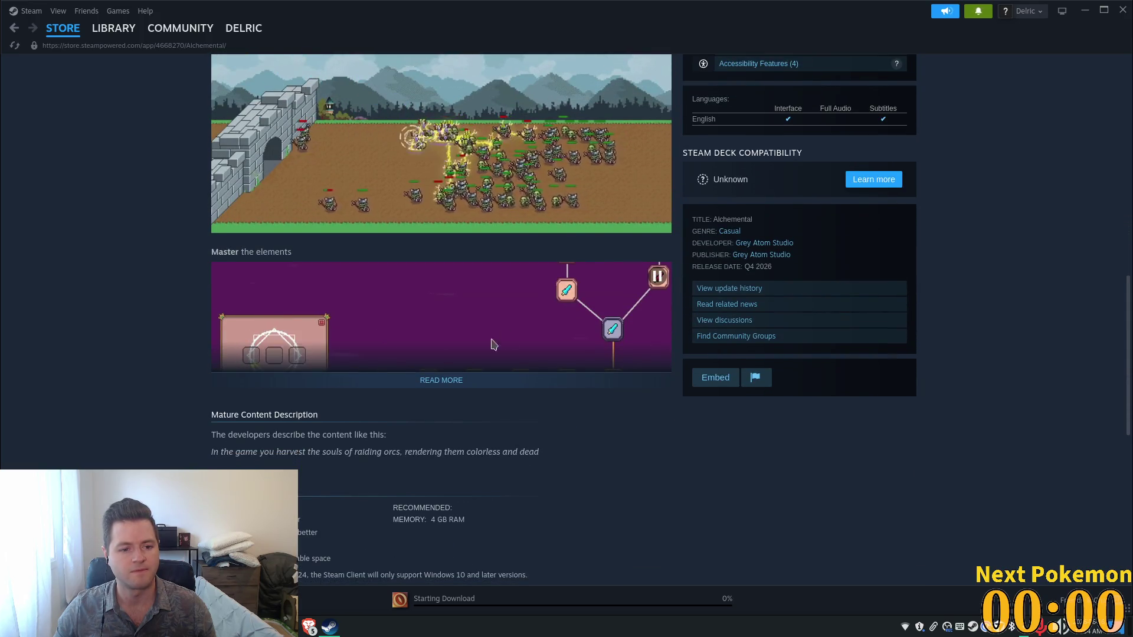
# Step: Expand and read through Alchemental's full game description
pyautogui.click(501, 380)
pyautogui.scroll(-3, 517, 350)
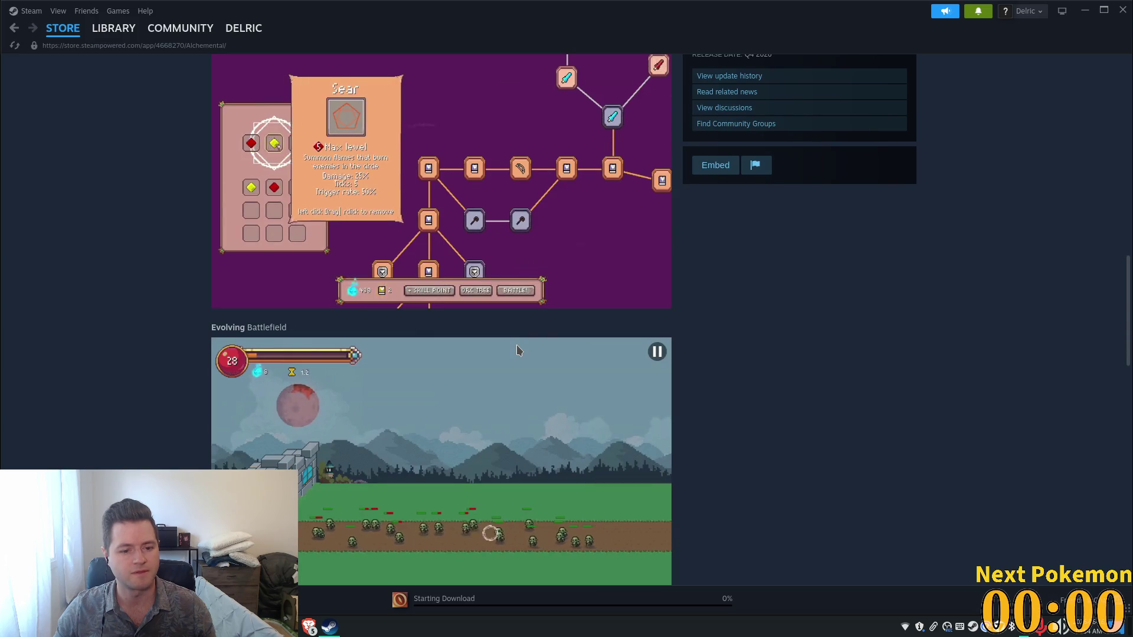
pyautogui.scroll(-3, 518, 350)
pyautogui.scroll(-1, 518, 350)
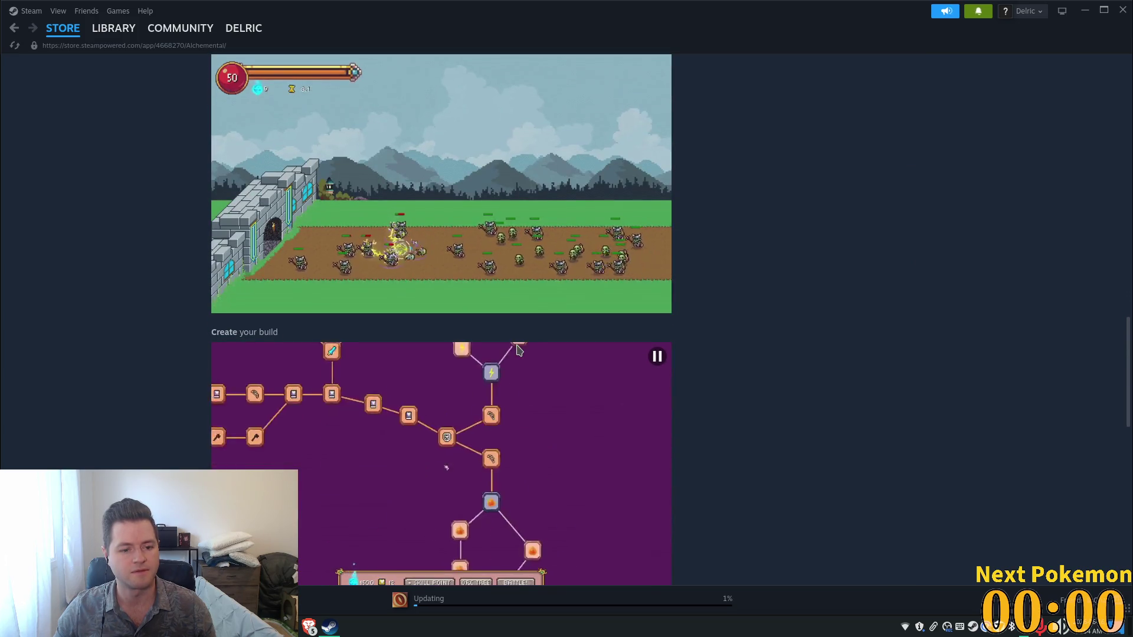
pyautogui.scroll(-1, 518, 351)
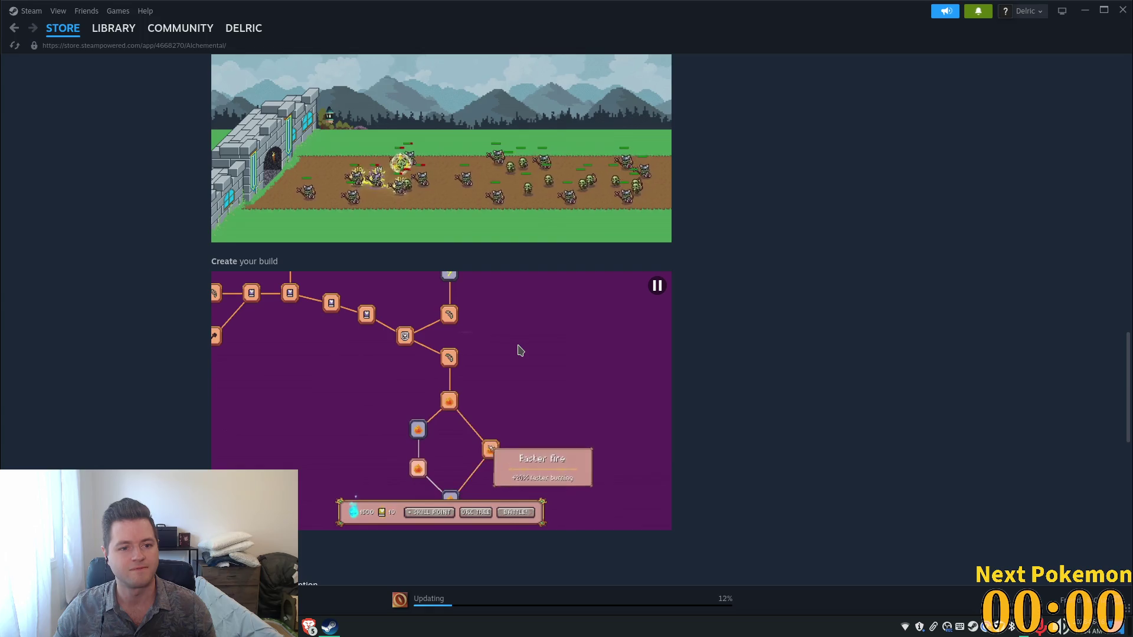
pyautogui.scroll(-5, 520, 350)
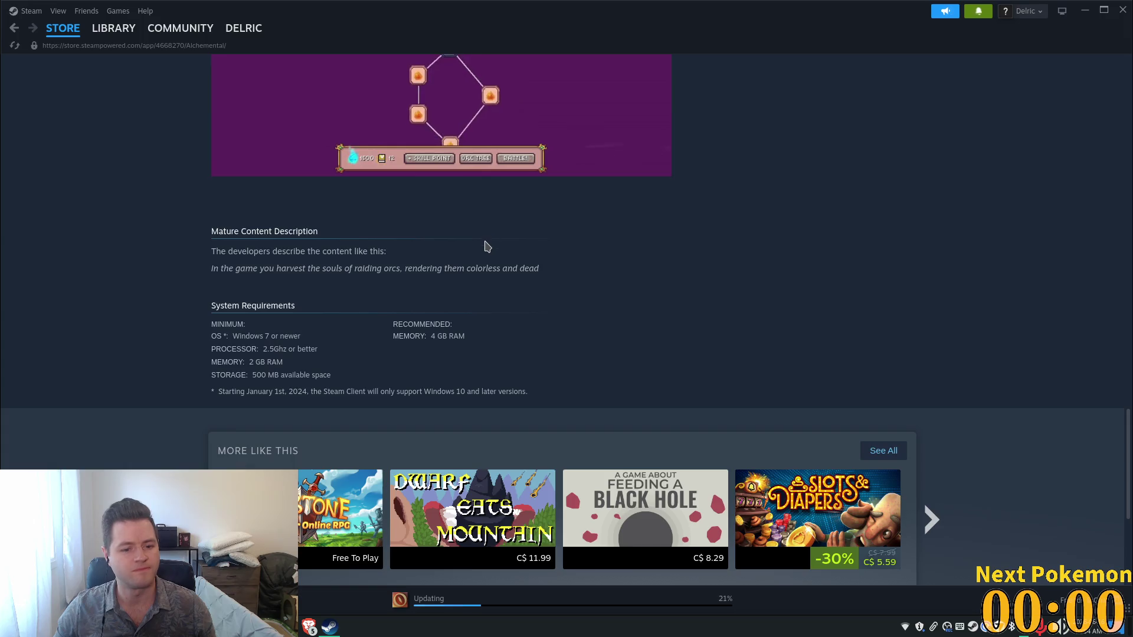
pyautogui.scroll(6, 482, 245)
pyautogui.scroll(2, 391, 273)
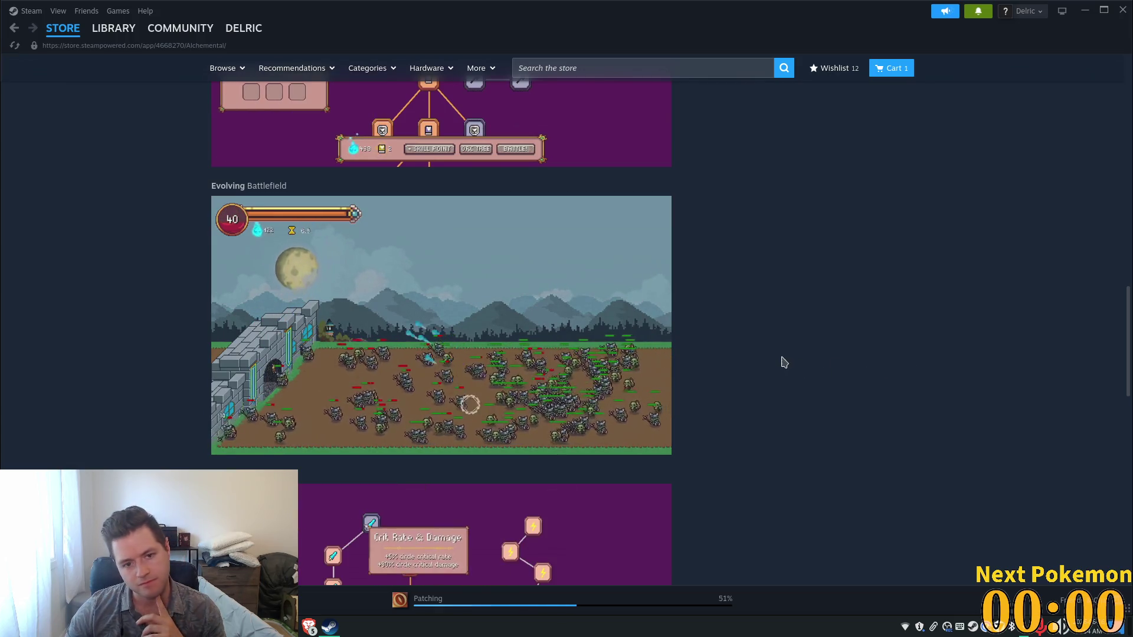
pyautogui.scroll(-10, 784, 363)
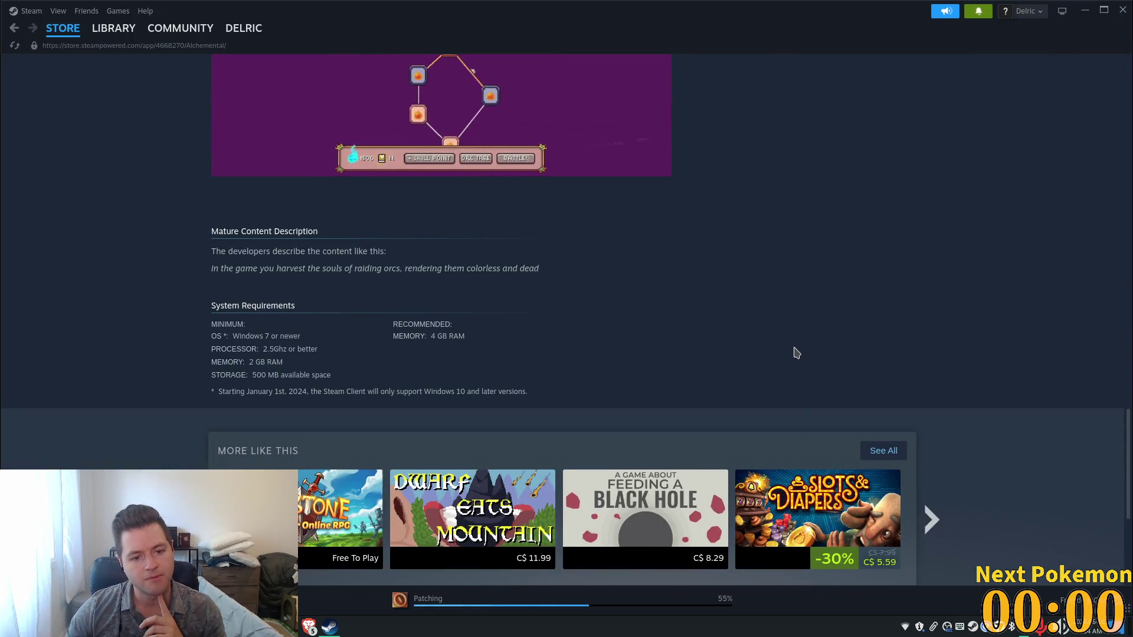
pyautogui.scroll(8, 796, 357)
pyautogui.scroll(10, 791, 365)
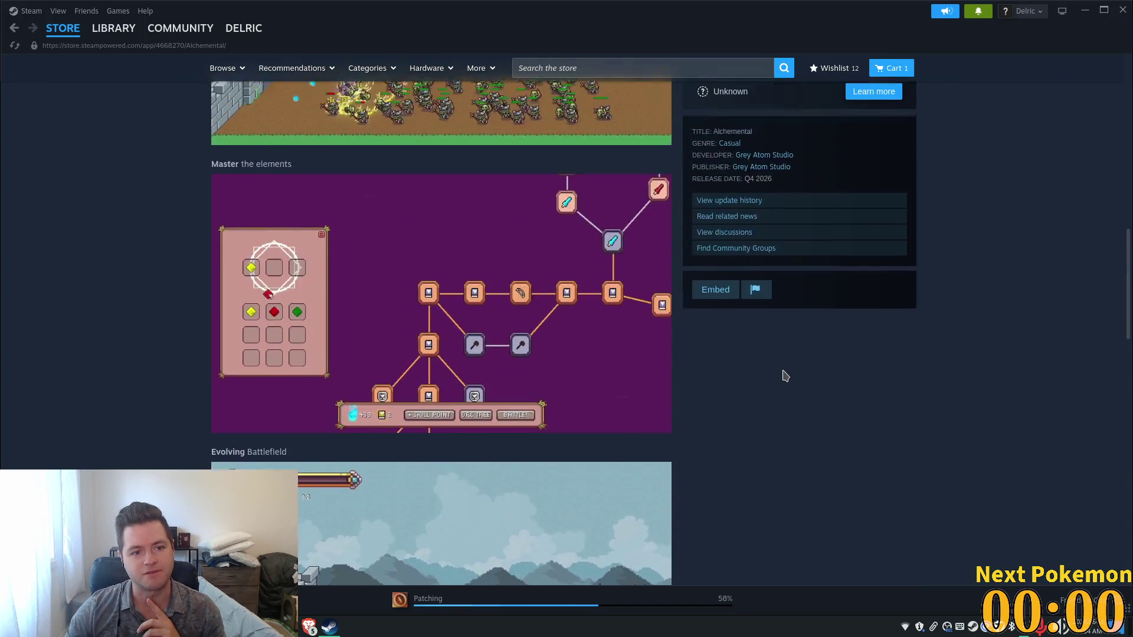
pyautogui.scroll(-3, 791, 387)
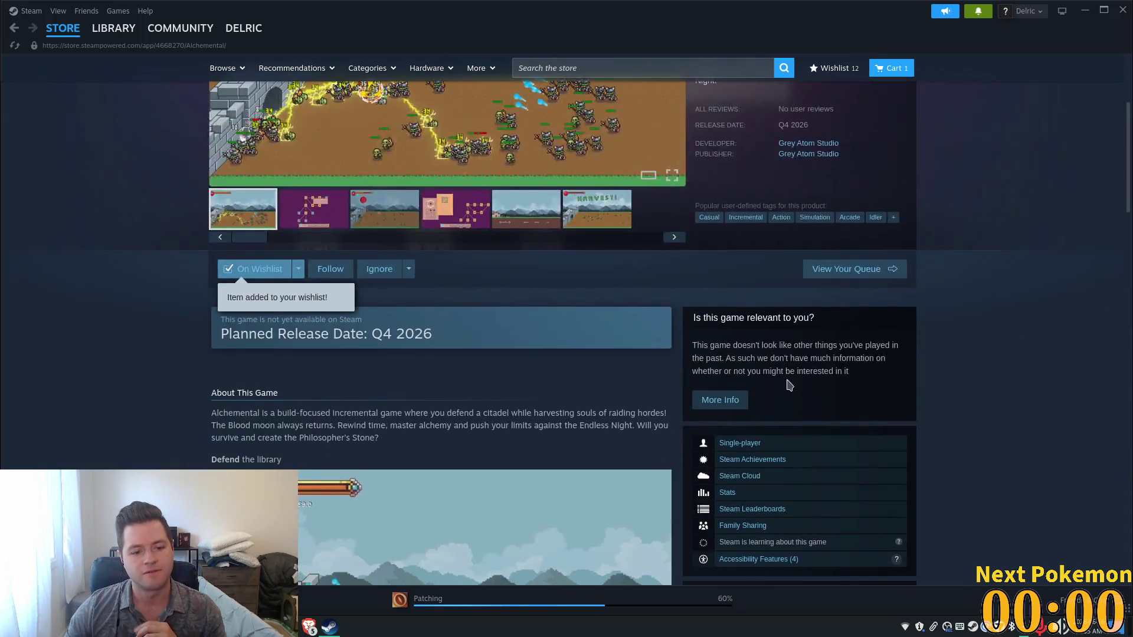
# Step: Highlight the Q4 2026 release date, then list all Grey Atom Studio products
pyautogui.moveTo(376, 337); pyautogui.dragTo(499, 338)
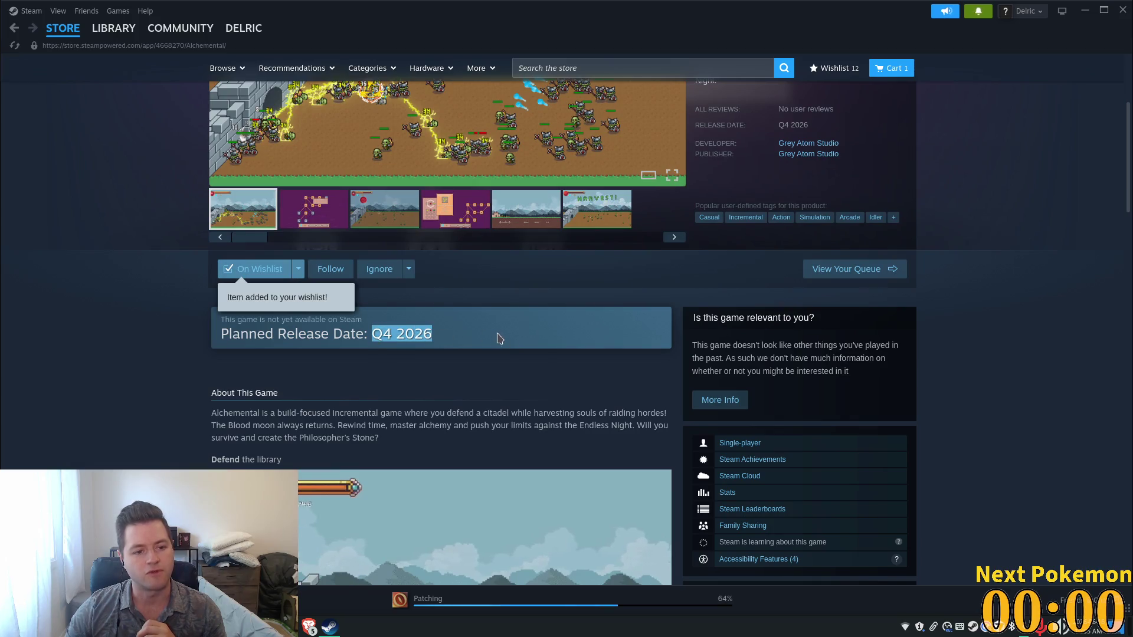
pyautogui.click(540, 365)
pyautogui.scroll(3, 718, 321)
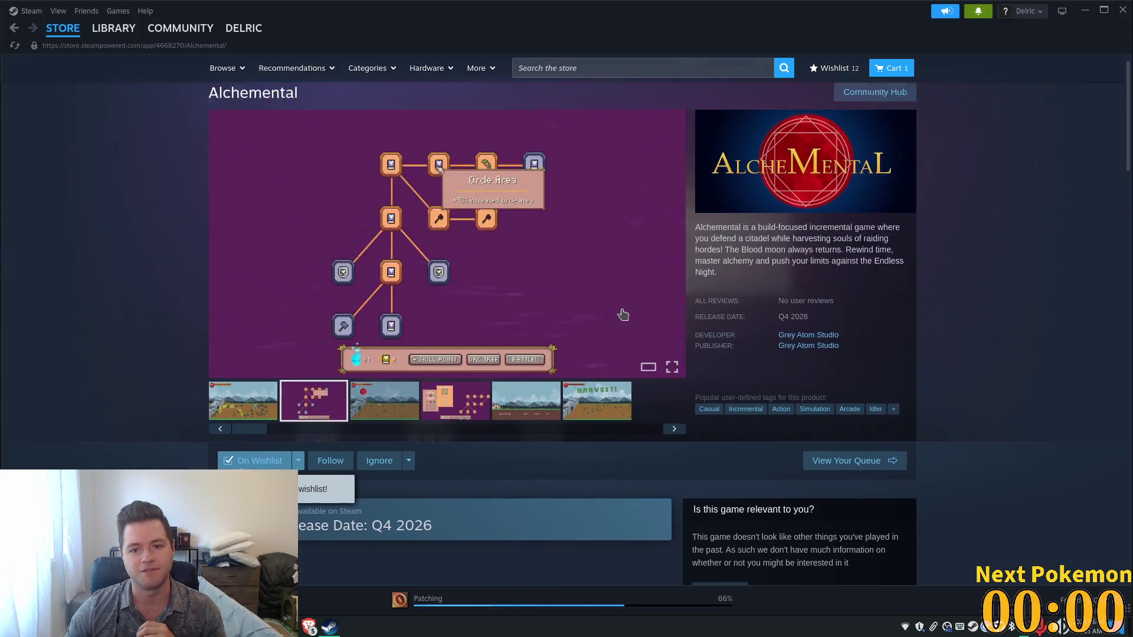
pyautogui.click(817, 357)
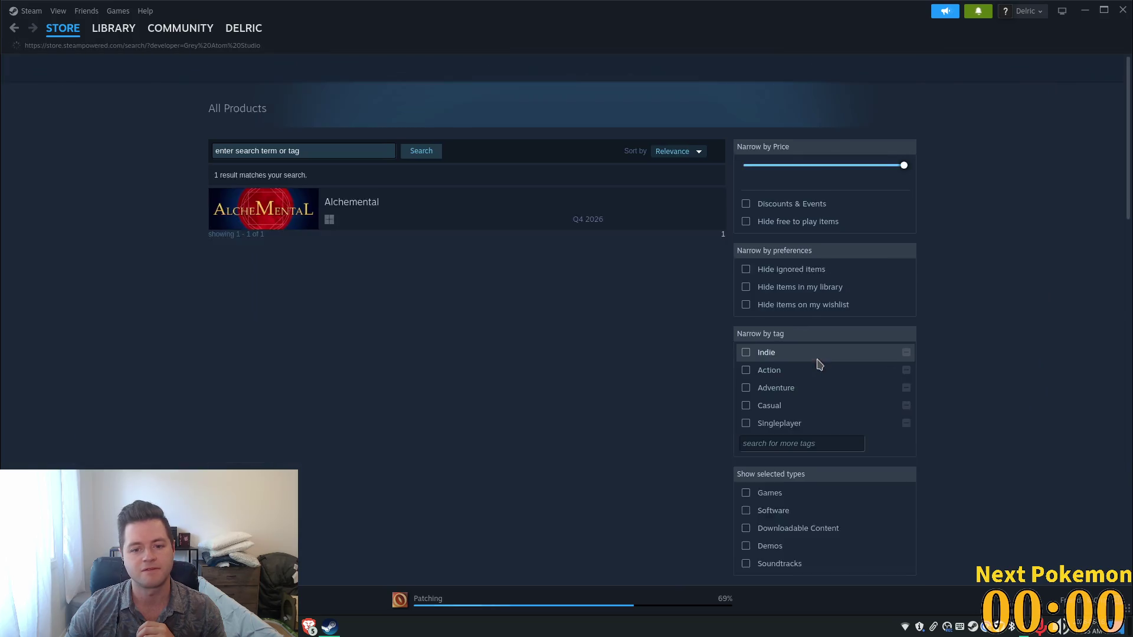
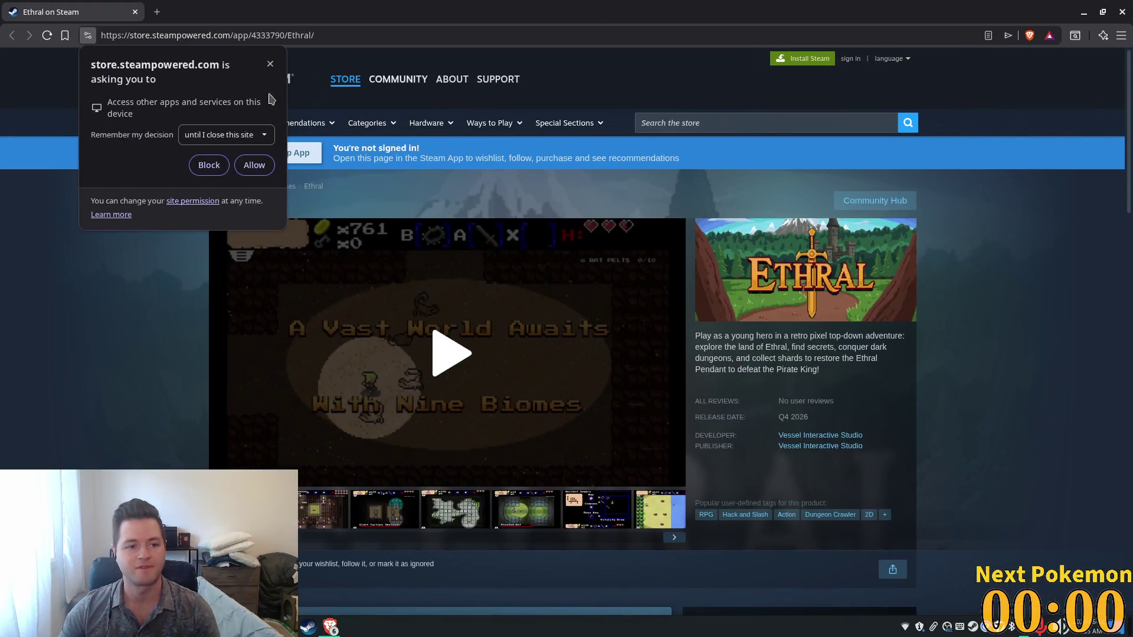
# Step: Dismiss the permission prompt and open the Ethral store page in the Steam desktop app
pyautogui.click(272, 64)
pyautogui.scroll(-3, 537, 373)
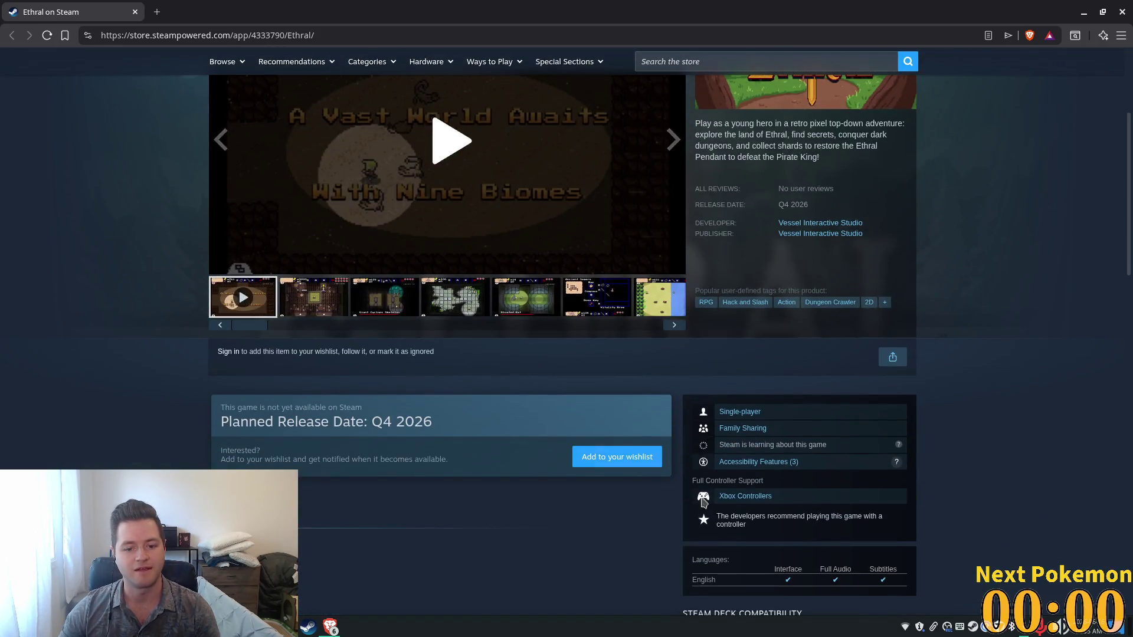
pyautogui.click(587, 463)
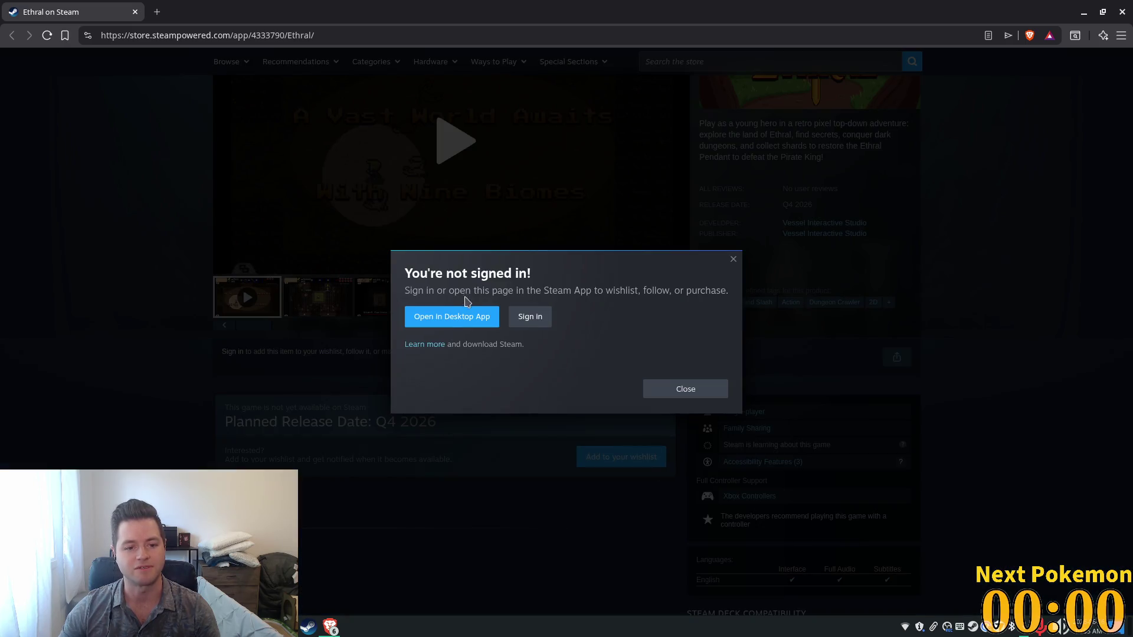
pyautogui.click(450, 316)
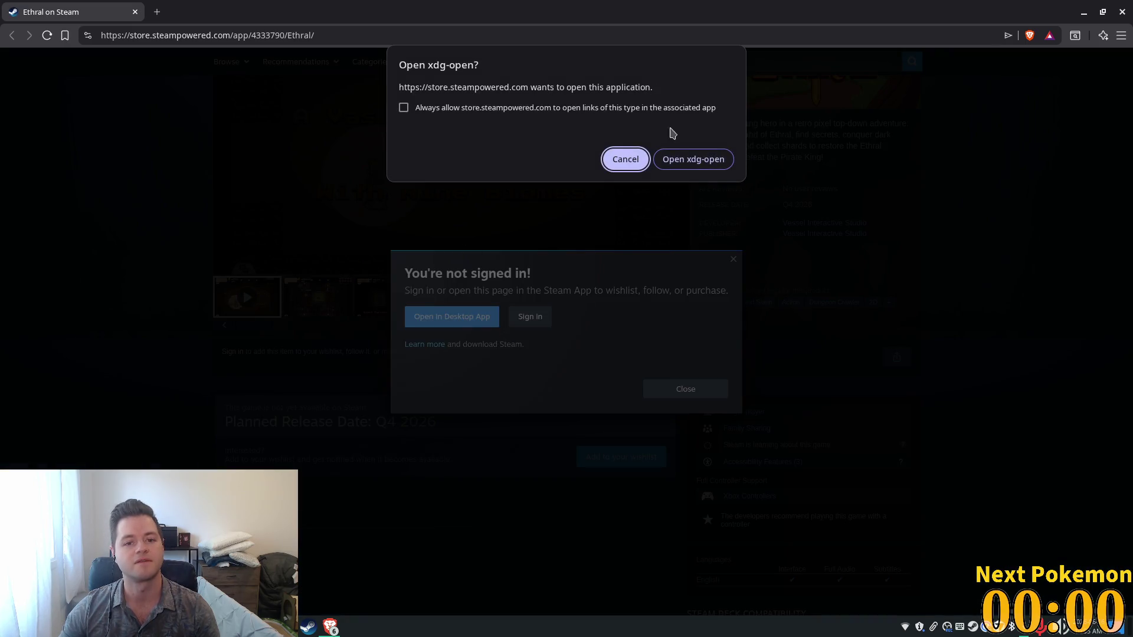
pyautogui.click(686, 158)
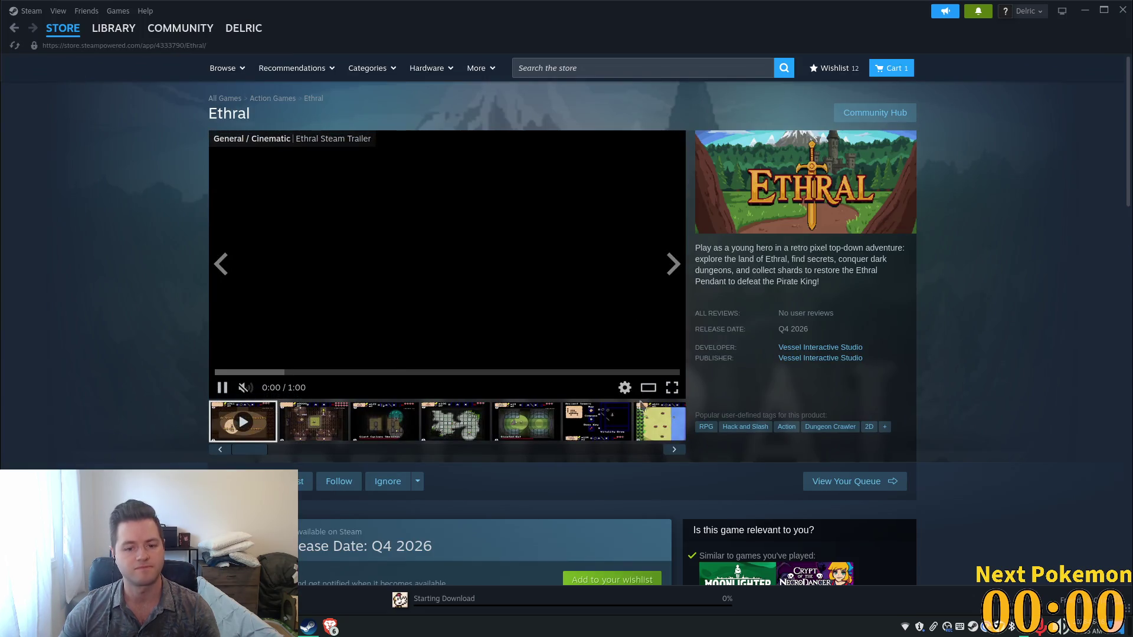
# Step: Add Ethral to the wishlist in Steam, raising the wishlist count to 13
pyautogui.scroll(-3, 641, 405)
pyautogui.click(590, 438)
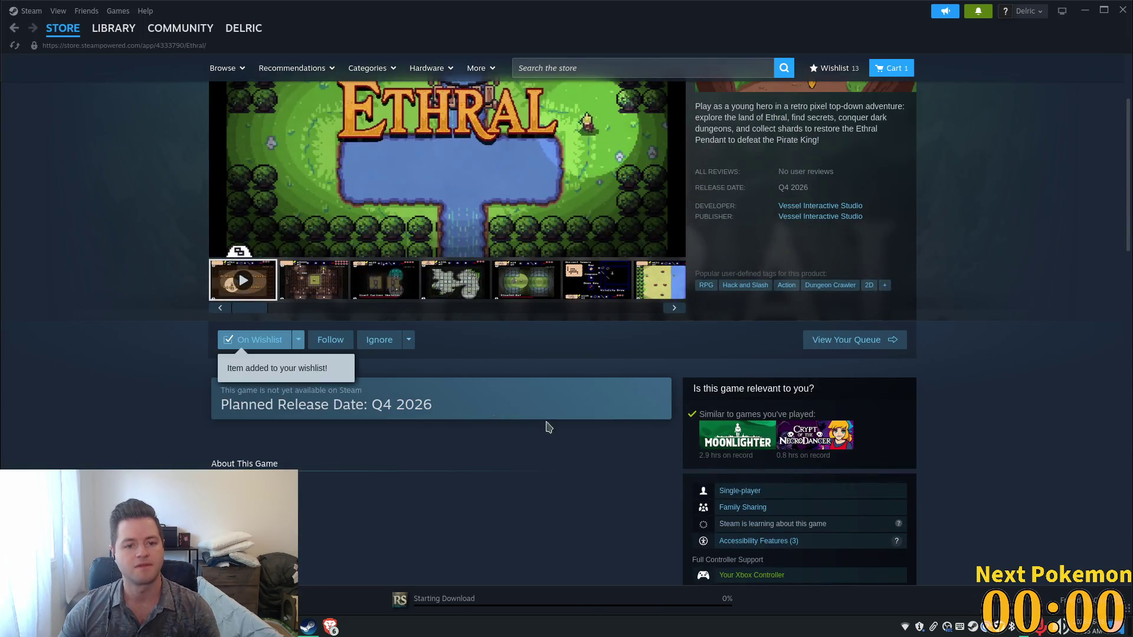
pyautogui.scroll(3, 548, 426)
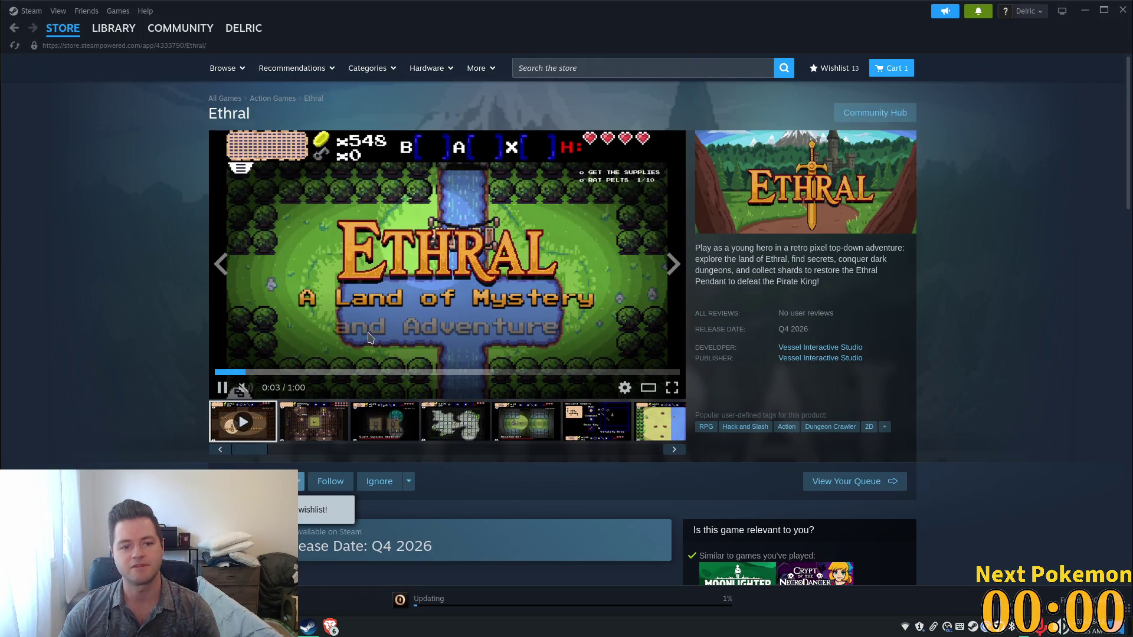
pyautogui.scroll(-3, 396, 239)
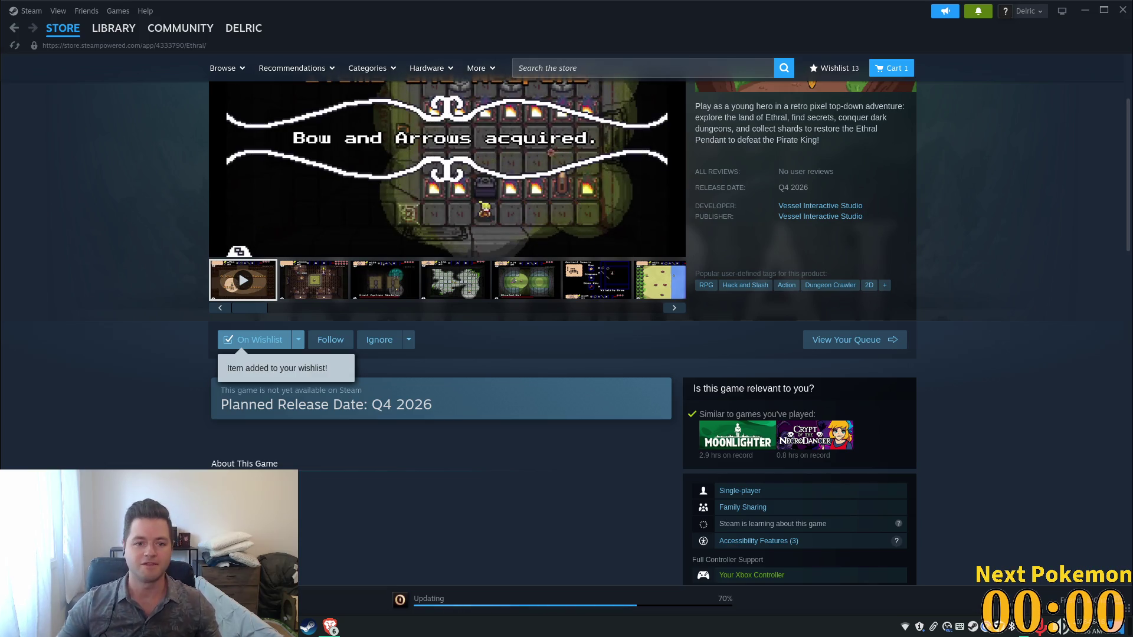
pyautogui.scroll(2, 480, 334)
pyautogui.scroll(-6, 569, 351)
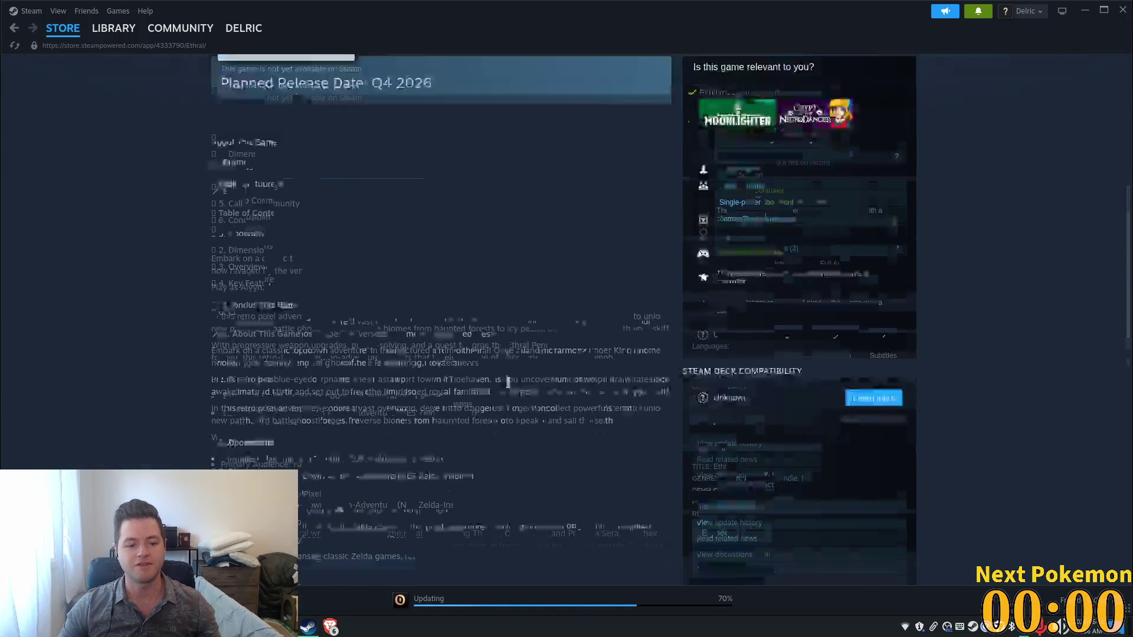
pyautogui.scroll(-5, 508, 383)
pyautogui.scroll(-10, 454, 238)
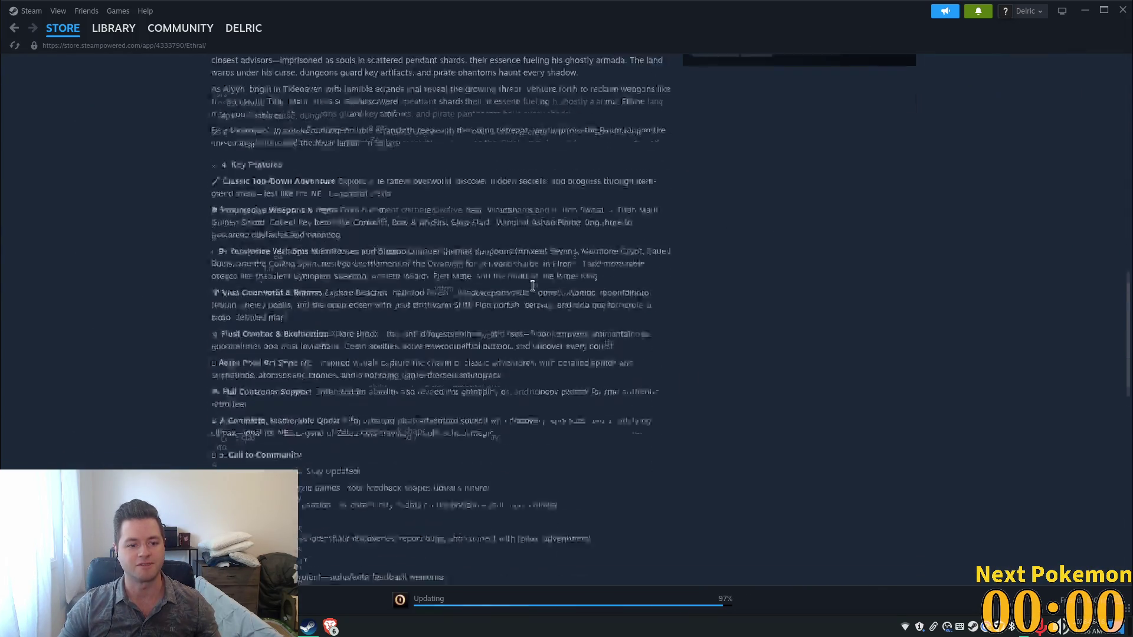
pyautogui.scroll(15, 617, 290)
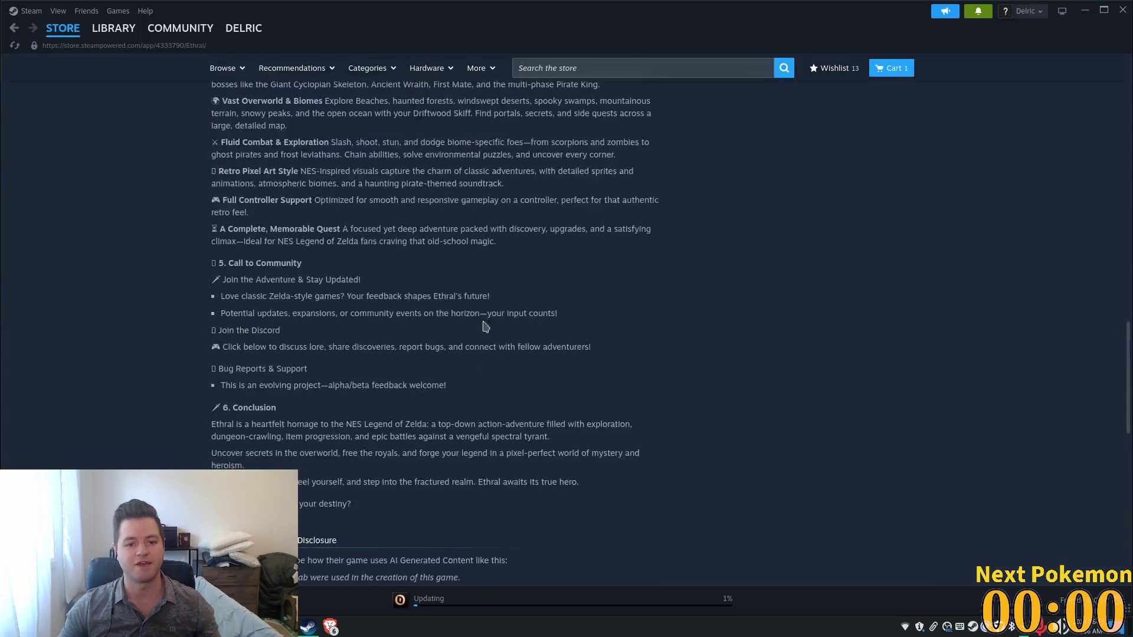
pyautogui.scroll(7, 546, 302)
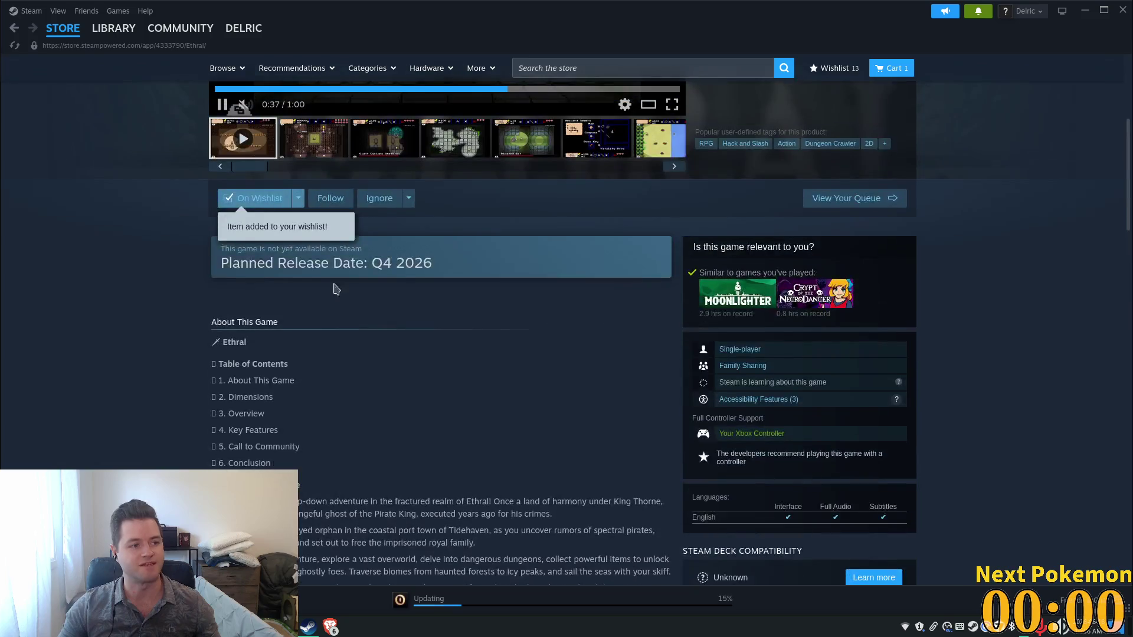
pyautogui.scroll(5, 383, 401)
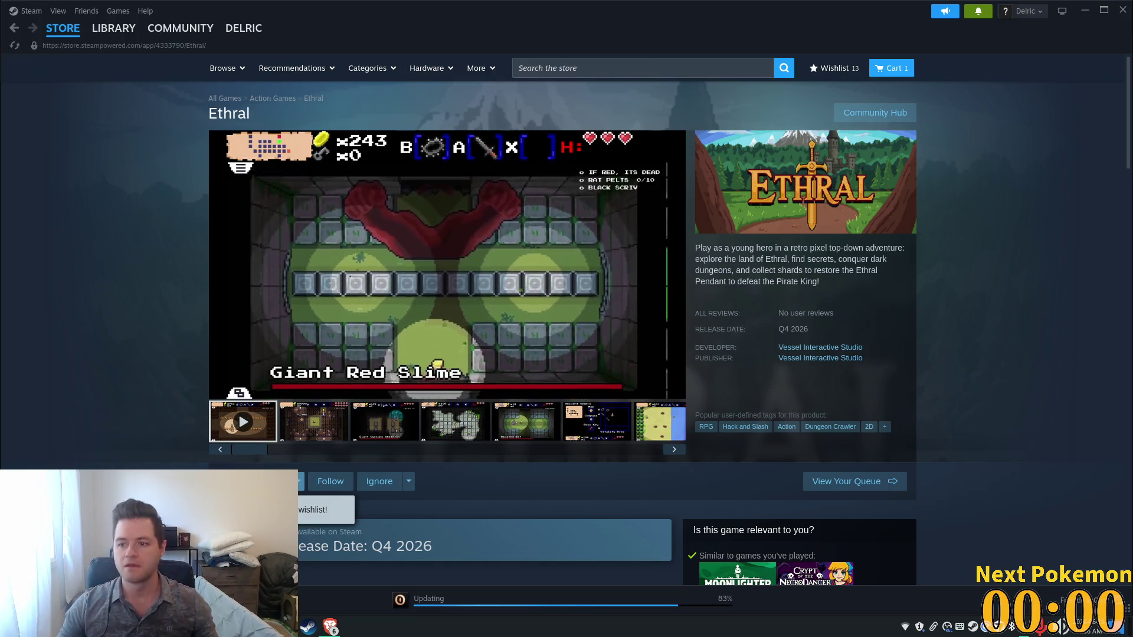
pyautogui.moveTo(621, 252)
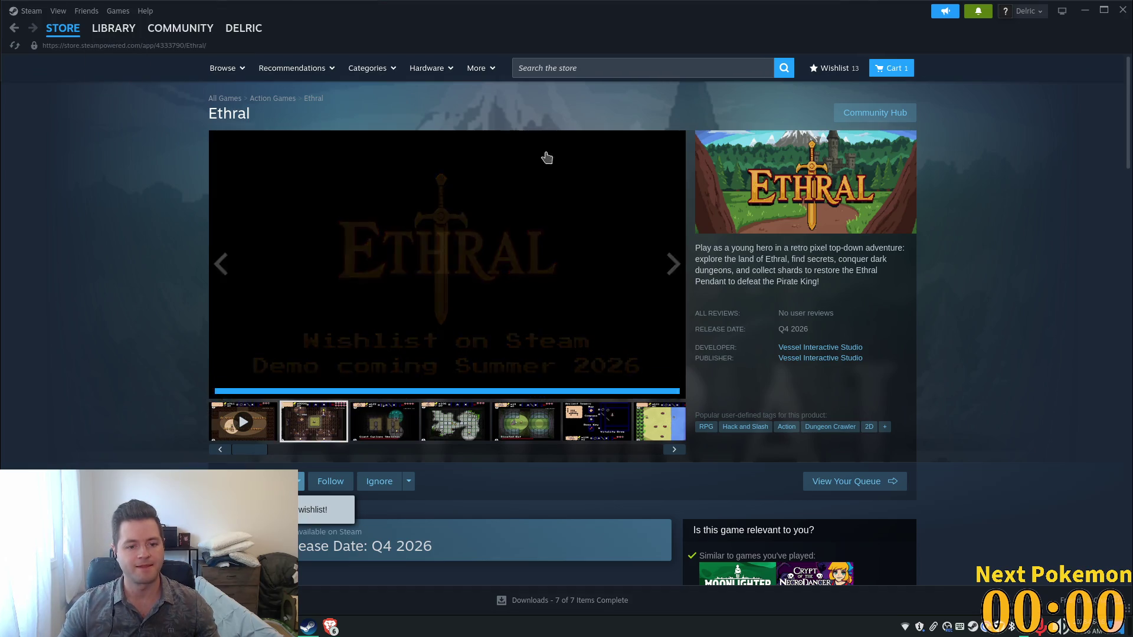
# Step: Browse Ethral's screenshots: Cyclops skeleton, dungeon map, Bloated Rat, sewers, beach, forests, cave and field
pyautogui.click(371, 441)
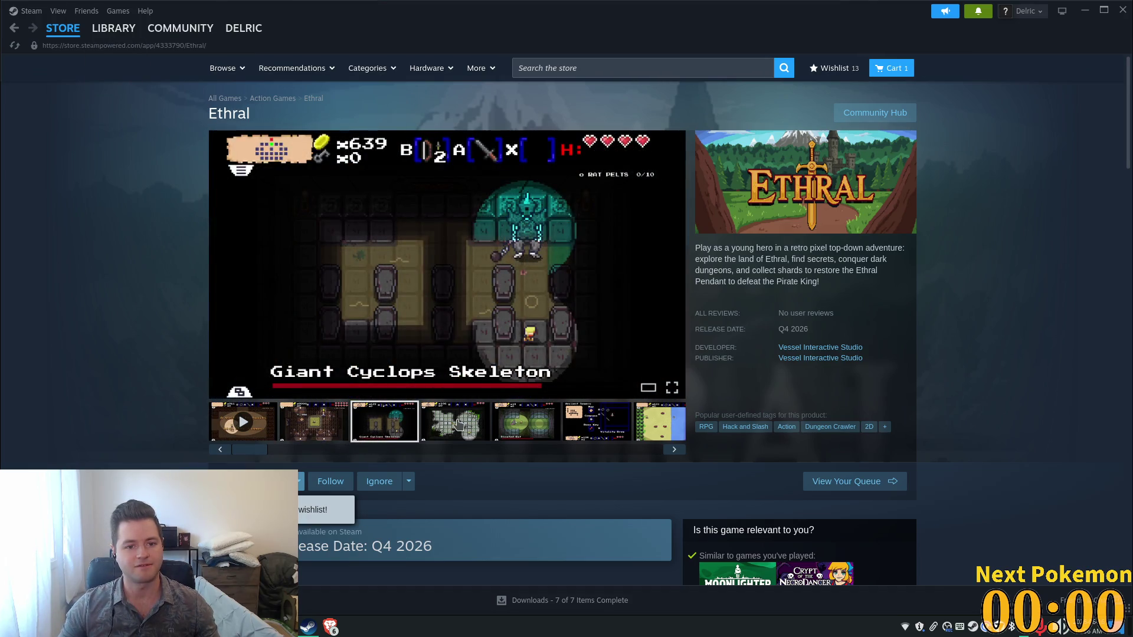
pyautogui.click(475, 426)
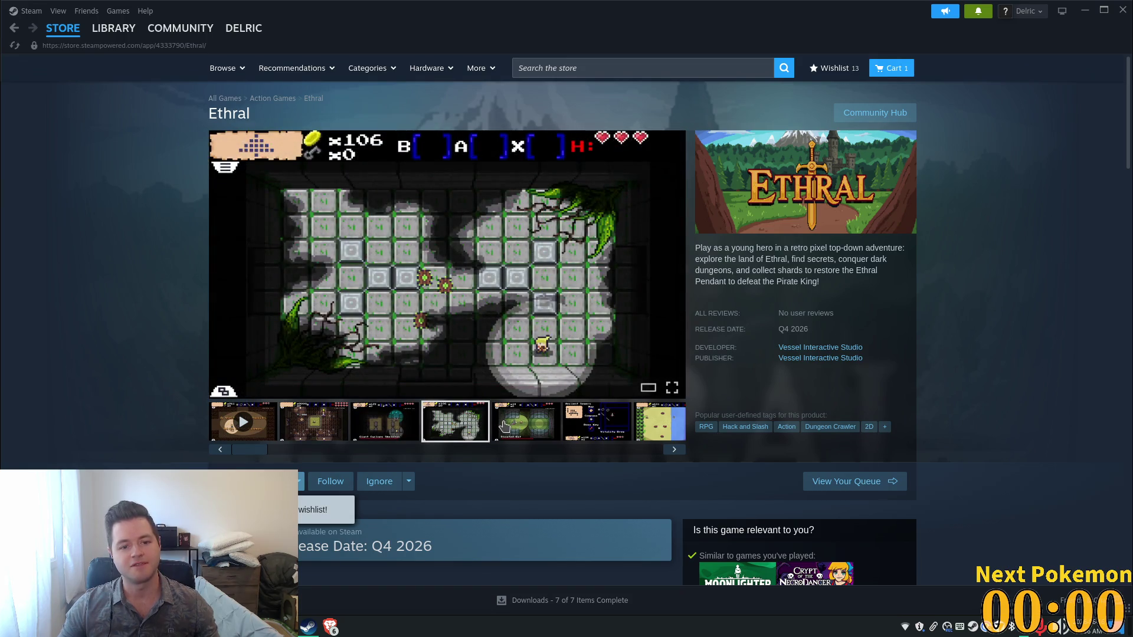
pyautogui.click(513, 428)
pyautogui.click(615, 429)
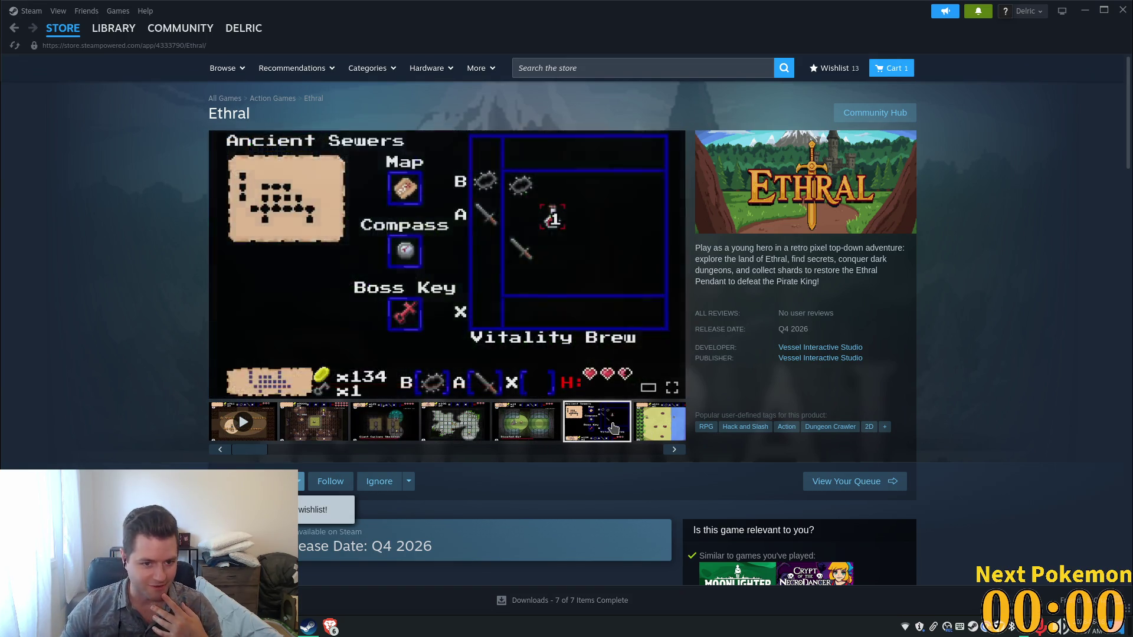
pyautogui.click(660, 430)
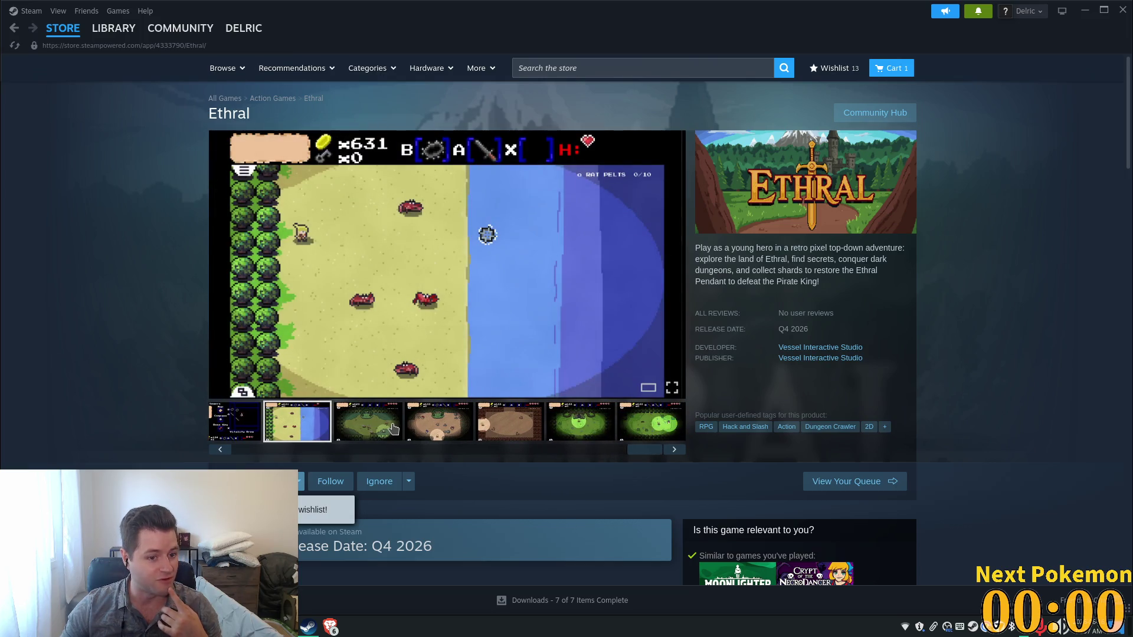
pyautogui.click(396, 430)
pyautogui.click(435, 421)
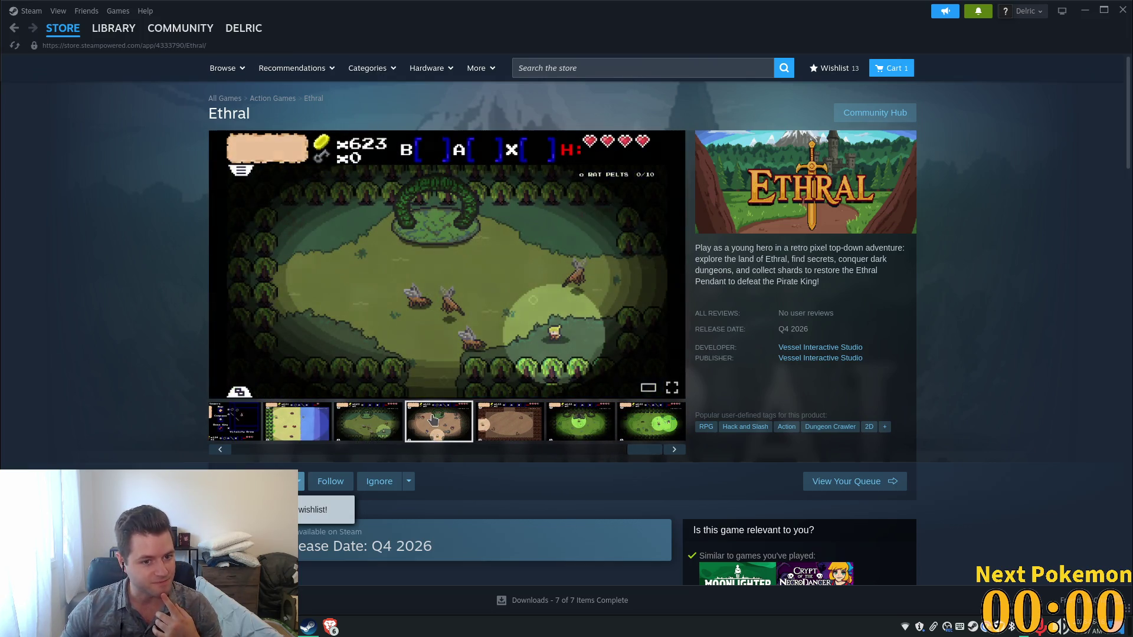
pyautogui.click(493, 438)
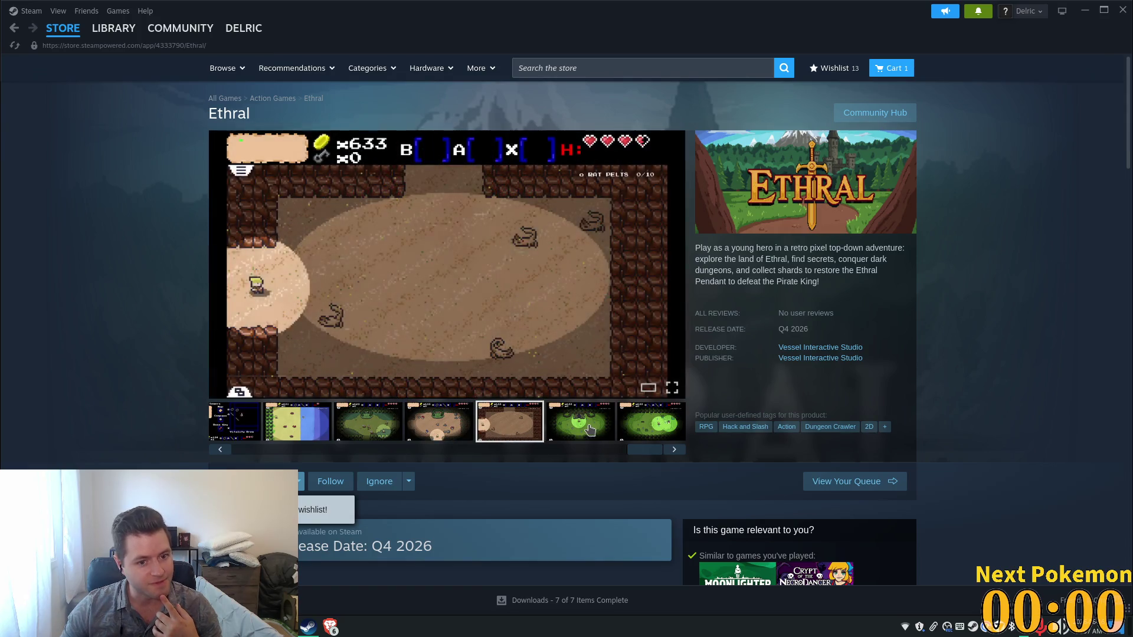
pyautogui.click(587, 430)
pyautogui.click(654, 432)
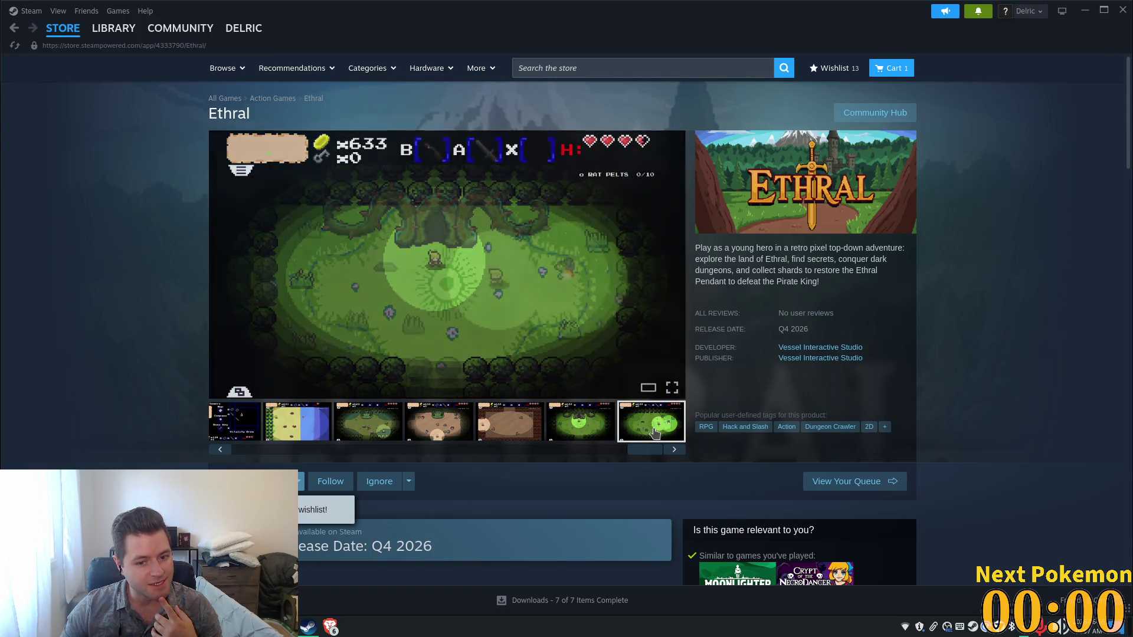
# Step: Revisit the beach, Ancient Sewers map and Cyclops skeleton screenshots, ending on the tavern
pyautogui.click(303, 429)
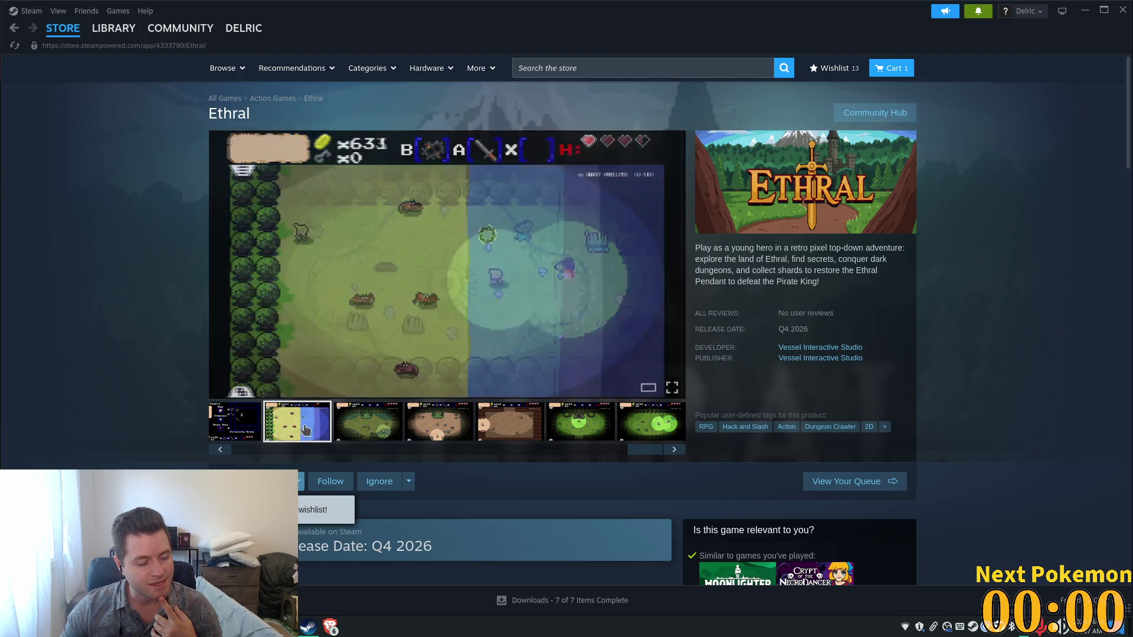
pyautogui.click(259, 426)
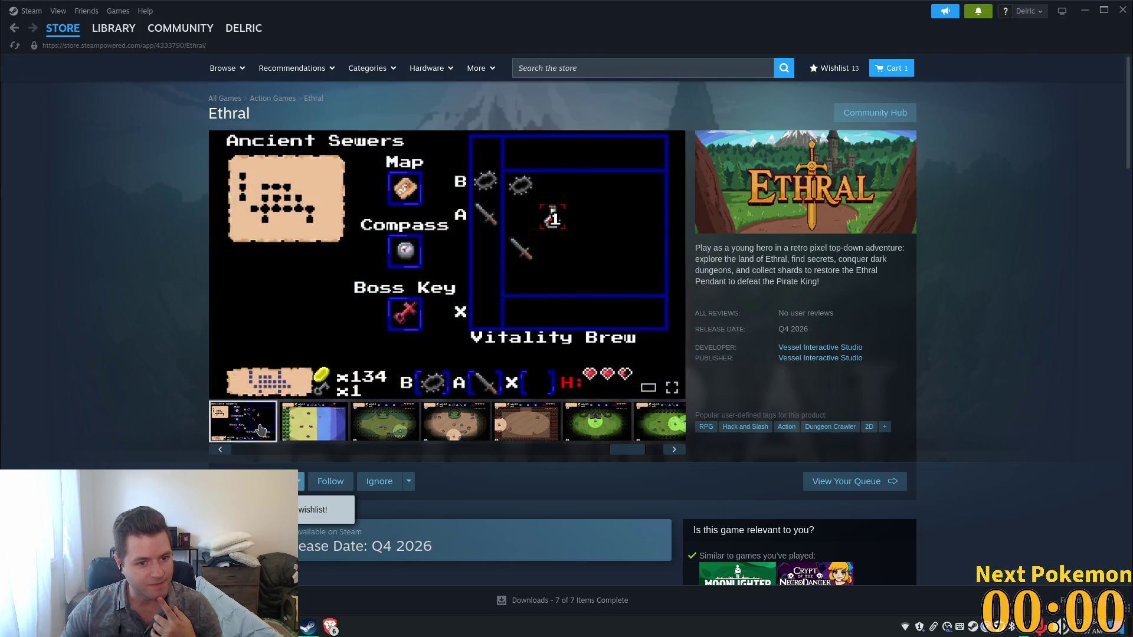
pyautogui.click(362, 426)
pyautogui.click(332, 431)
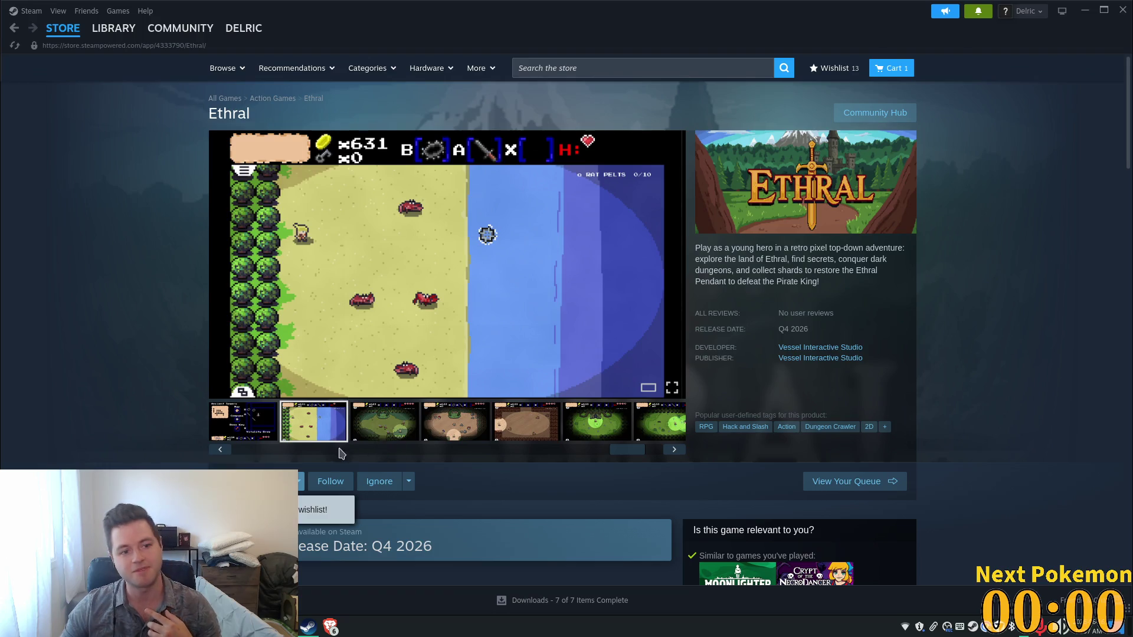
pyautogui.moveTo(627, 450); pyautogui.dragTo(307, 449)
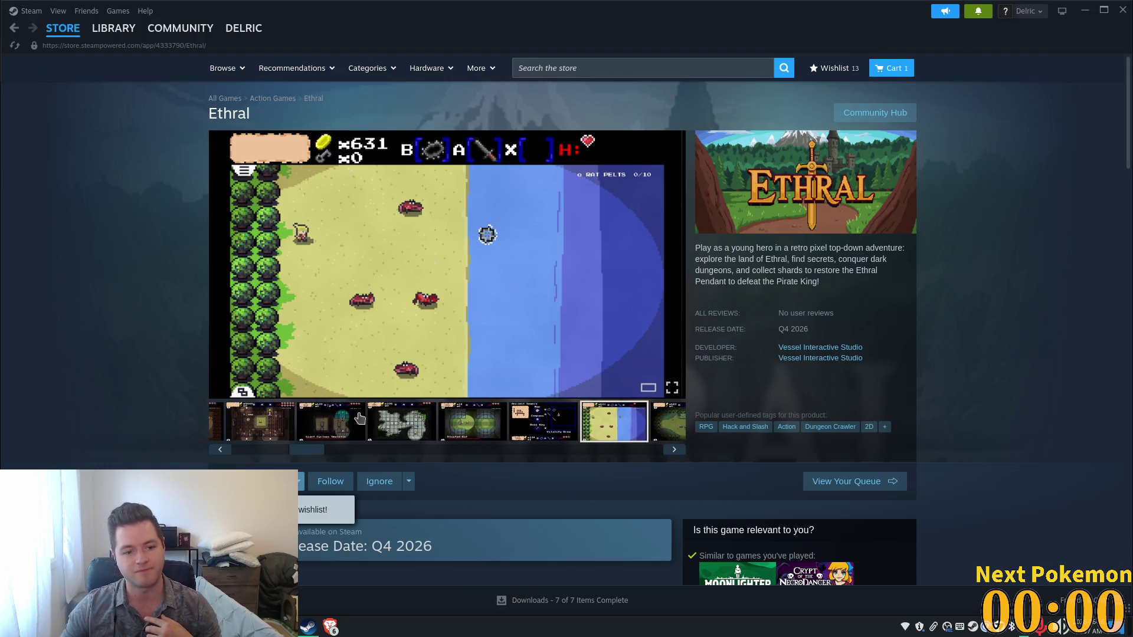
pyautogui.click(342, 421)
pyautogui.click(265, 423)
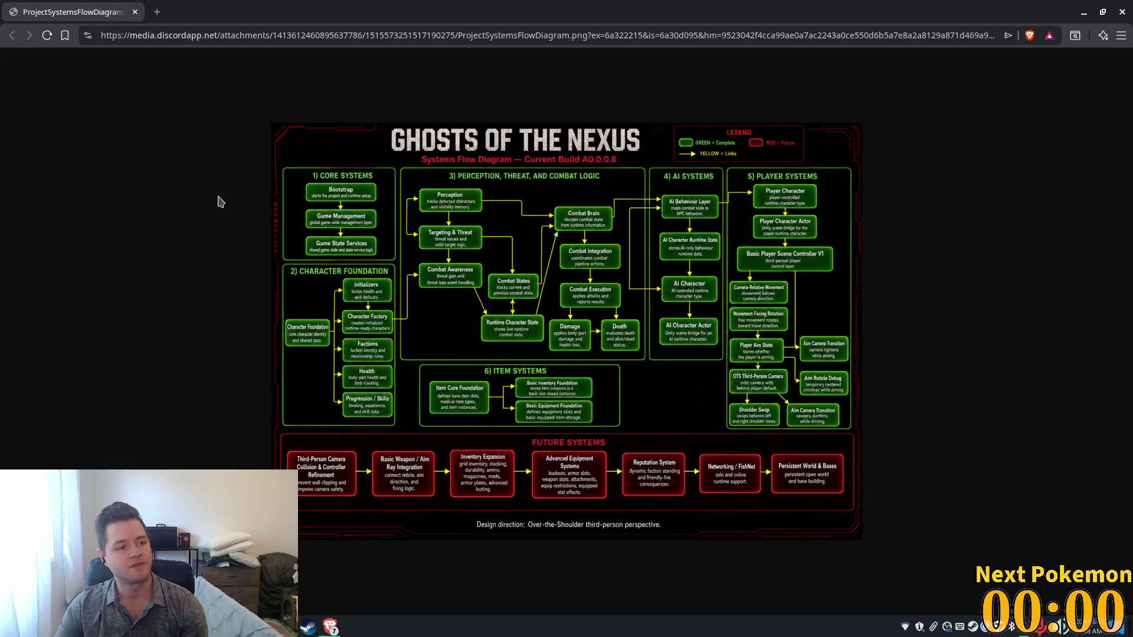
# Step: Close the Ghosts of the Nexus systems flow diagram window in Brave
pyautogui.click(135, 12)
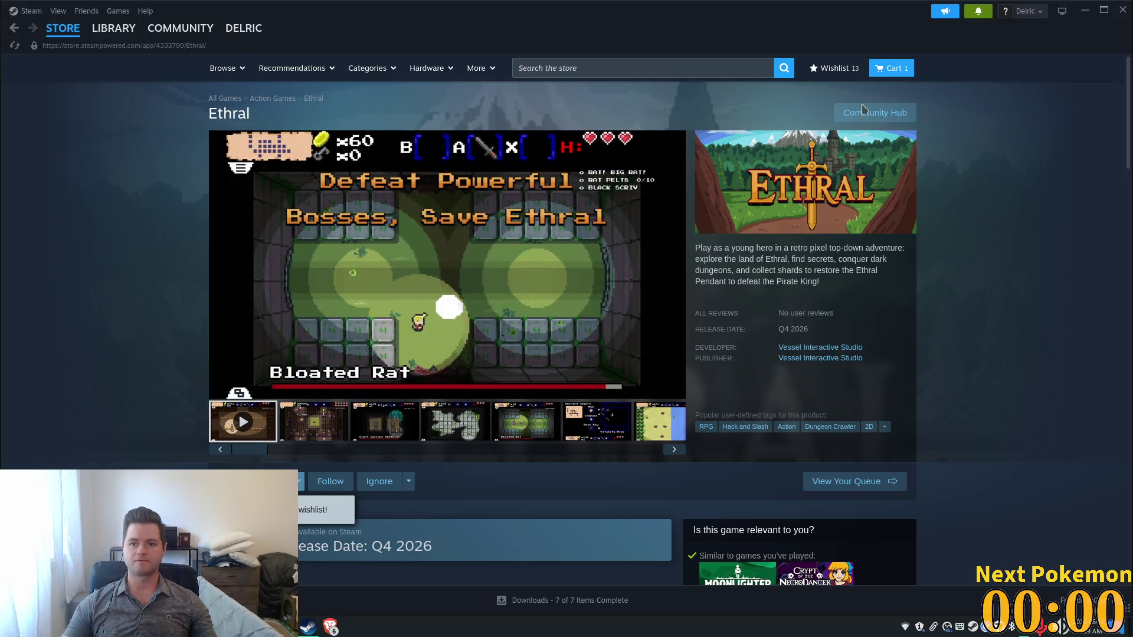
# Step: Check Ethral's On Wishlist status on its store page, then switch to Brave
pyautogui.scroll(-5, 857, 231)
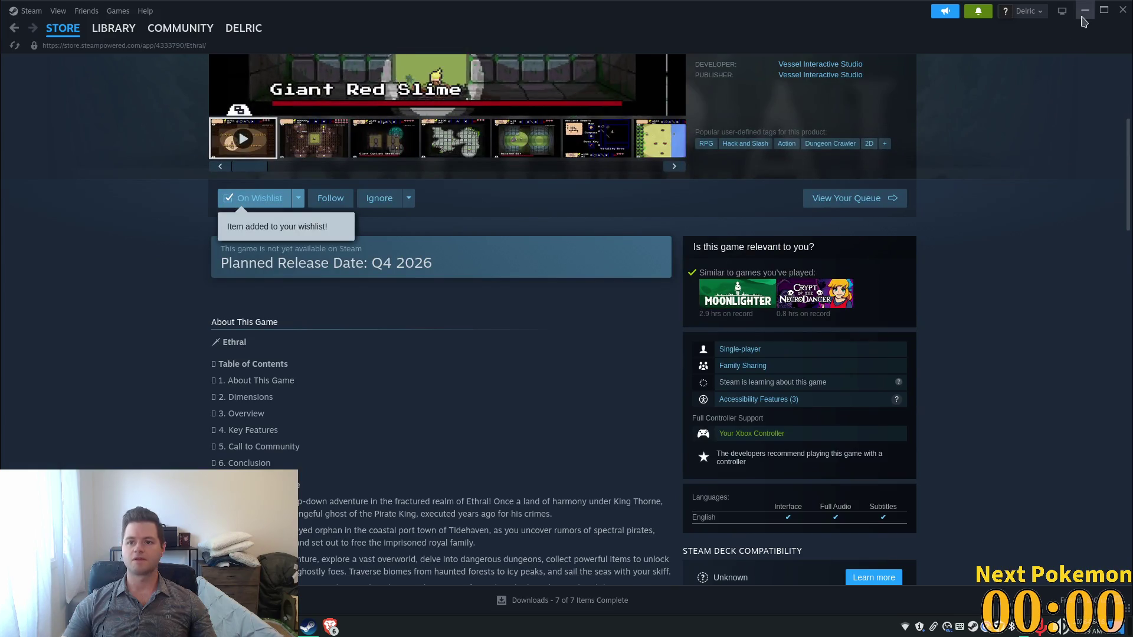
pyautogui.hotkey('alt', 'Tab')
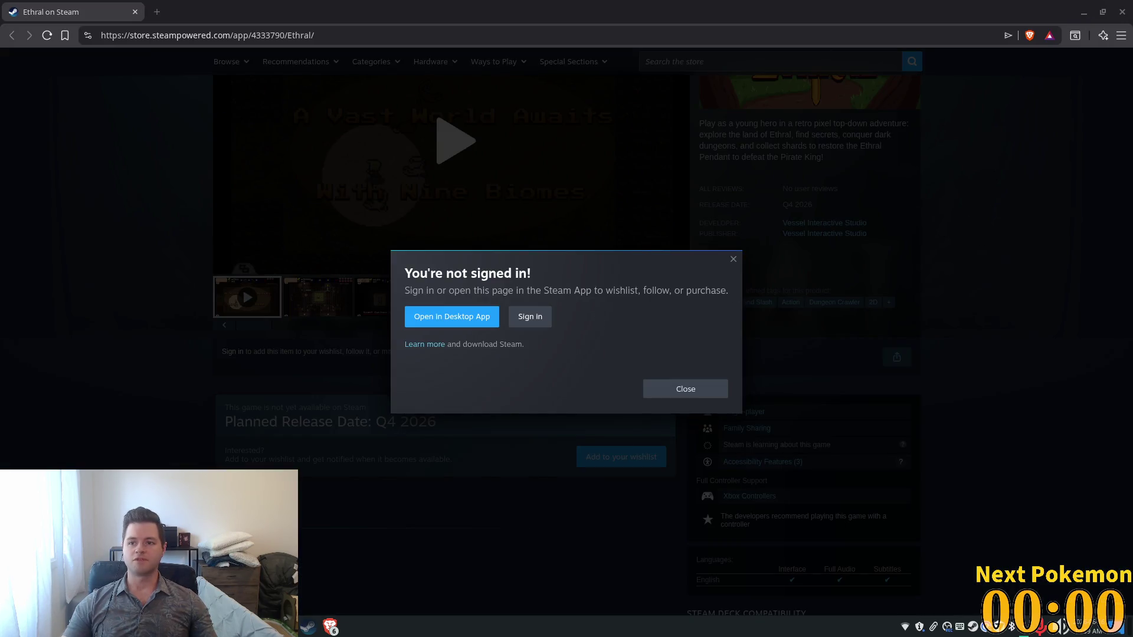
# Step: Close the Ethral sign-in and Alchemental store windows in Brave
pyautogui.click(1121, 11)
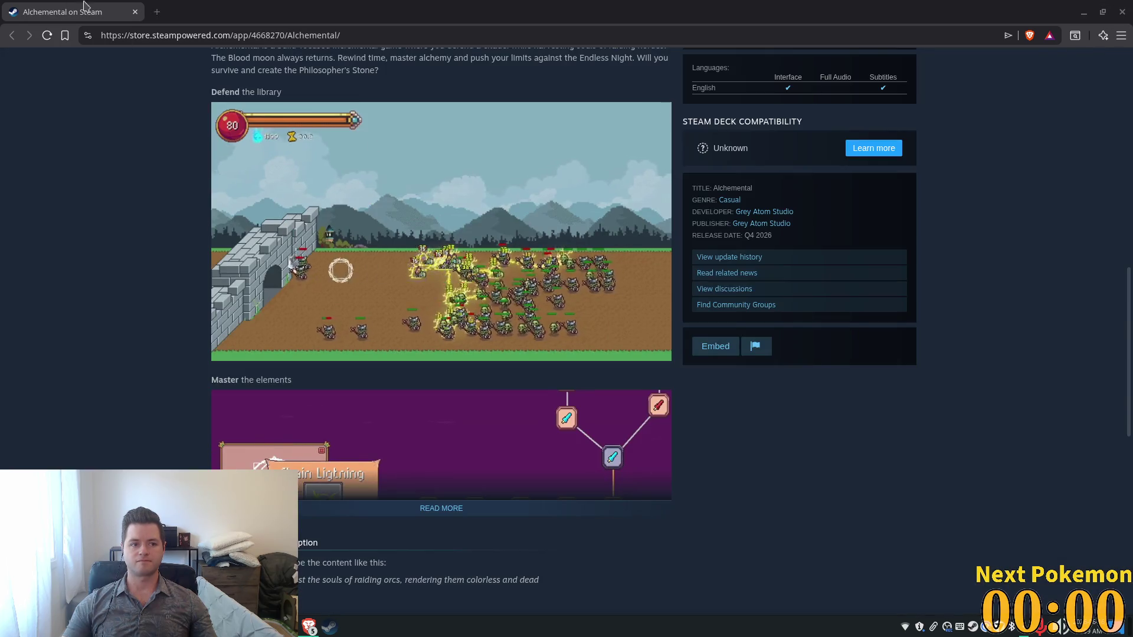
pyautogui.click(135, 12)
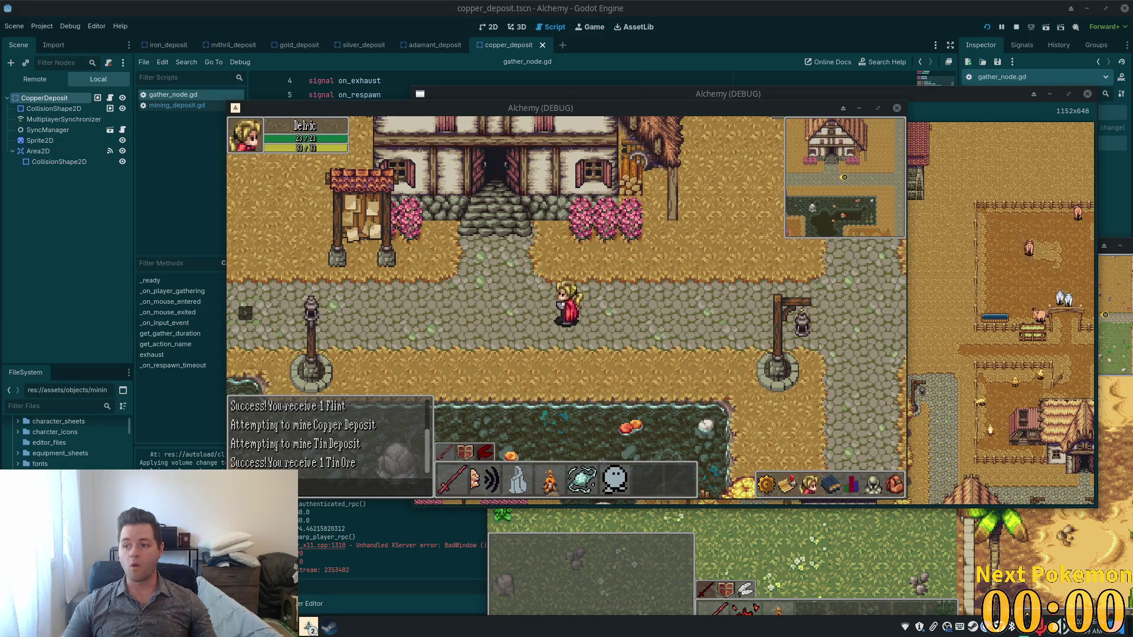
# Step: Close the extra Alchemy (DEBUG) game window with F8 and bring Steam back up
pyautogui.press('F8')
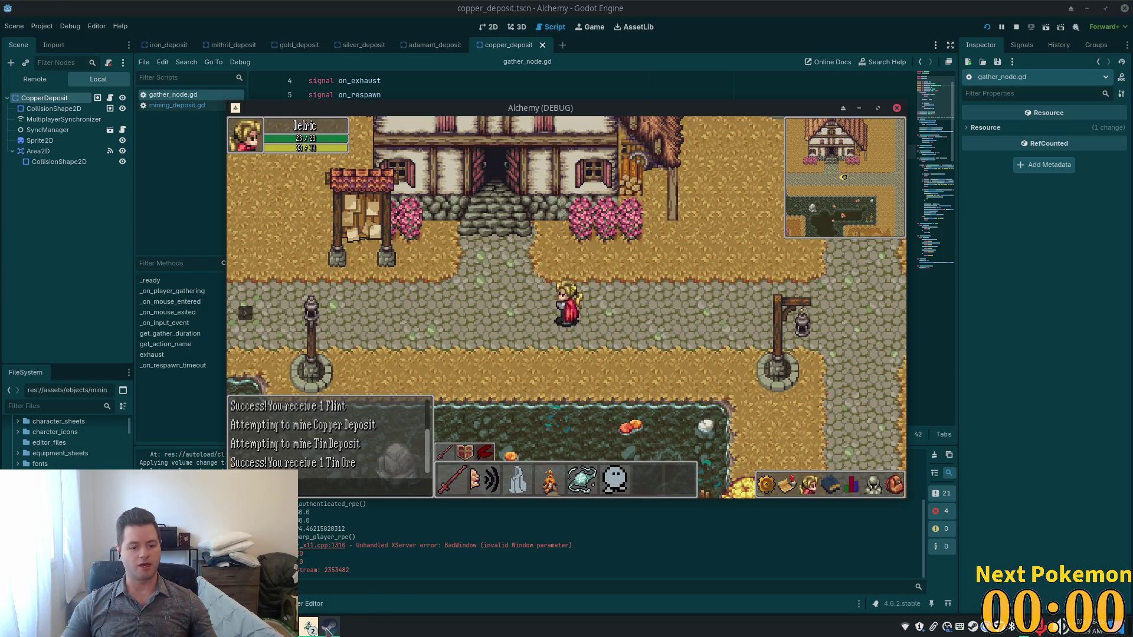
pyautogui.click(329, 626)
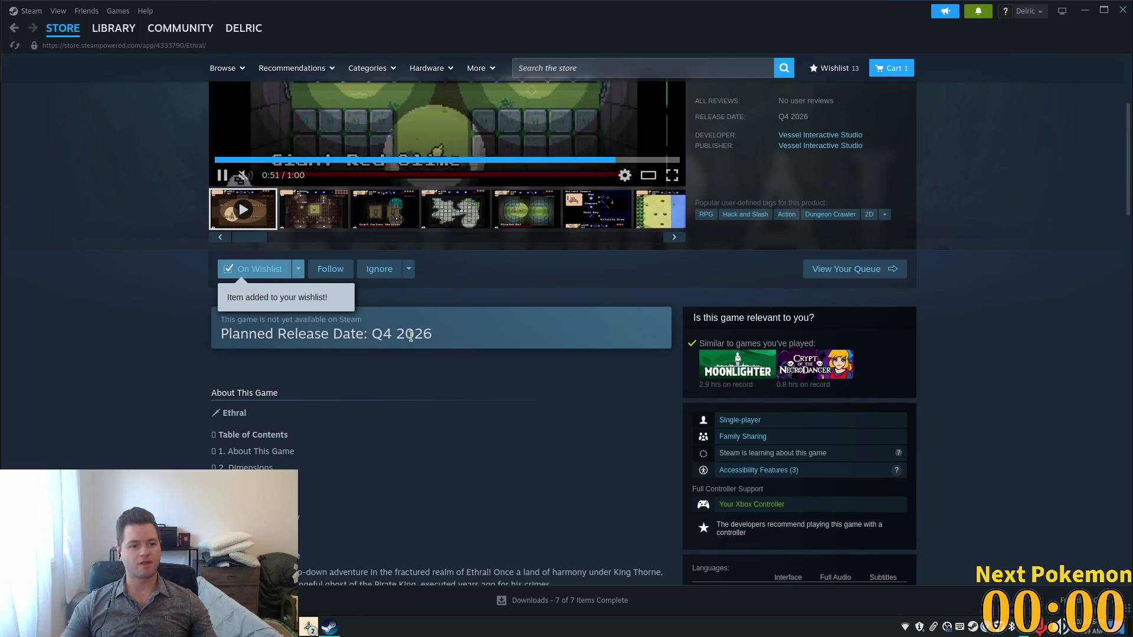
# Step: Scrub the Ethral trailer through several scenes up to the enemy hordes, then minimize Steam
pyautogui.scroll(4, 412, 281)
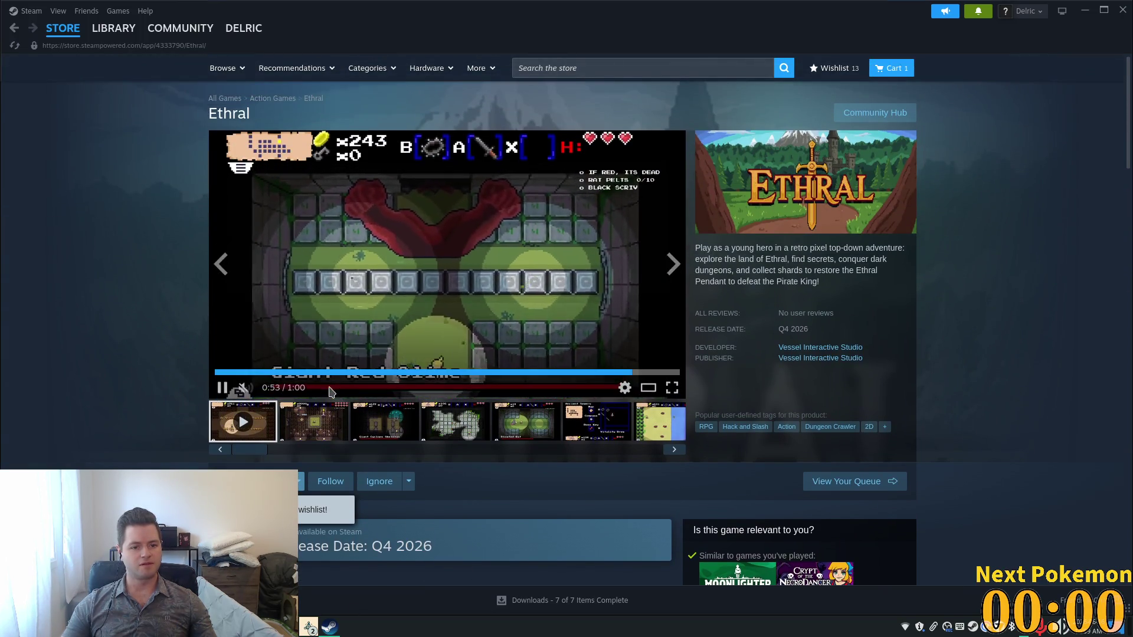
pyautogui.click(289, 372)
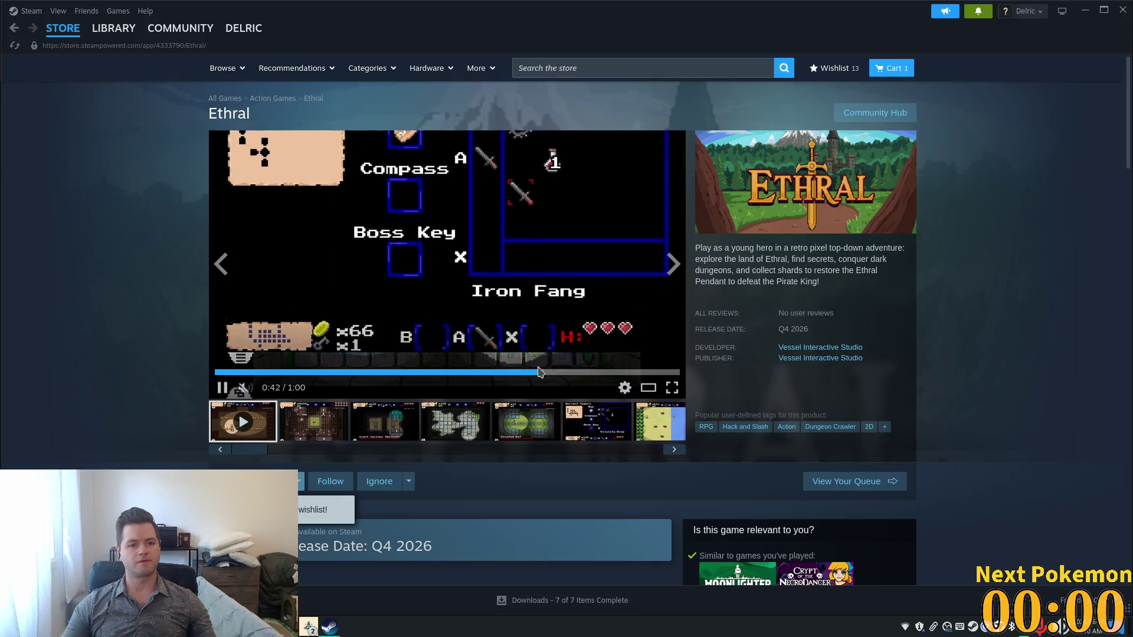
pyautogui.click(520, 372)
pyautogui.click(477, 373)
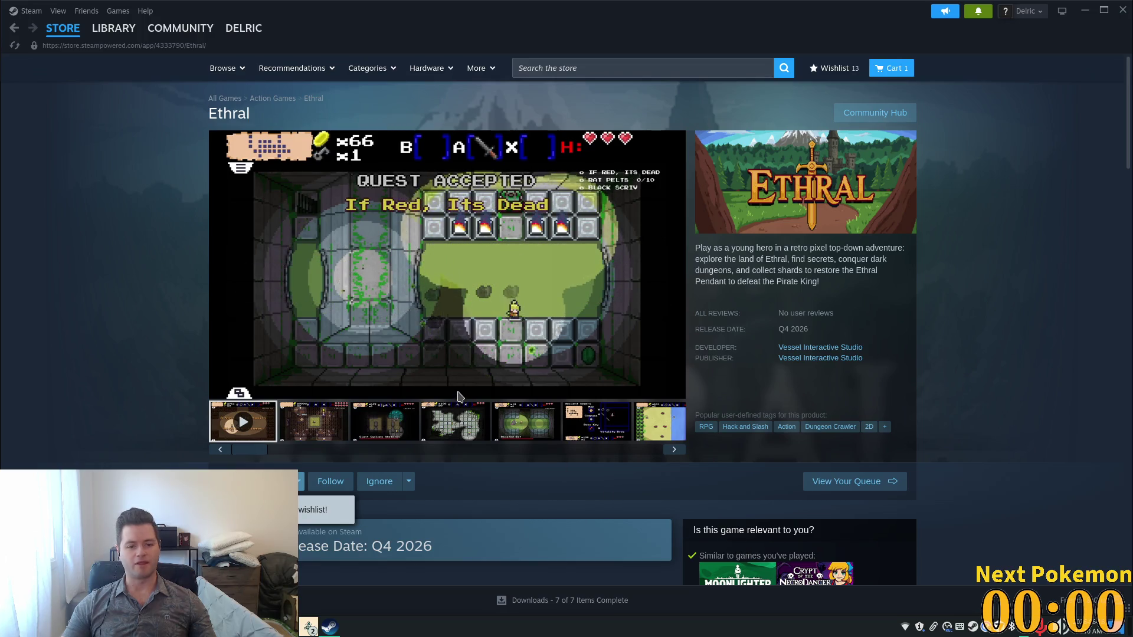
pyautogui.click(466, 373)
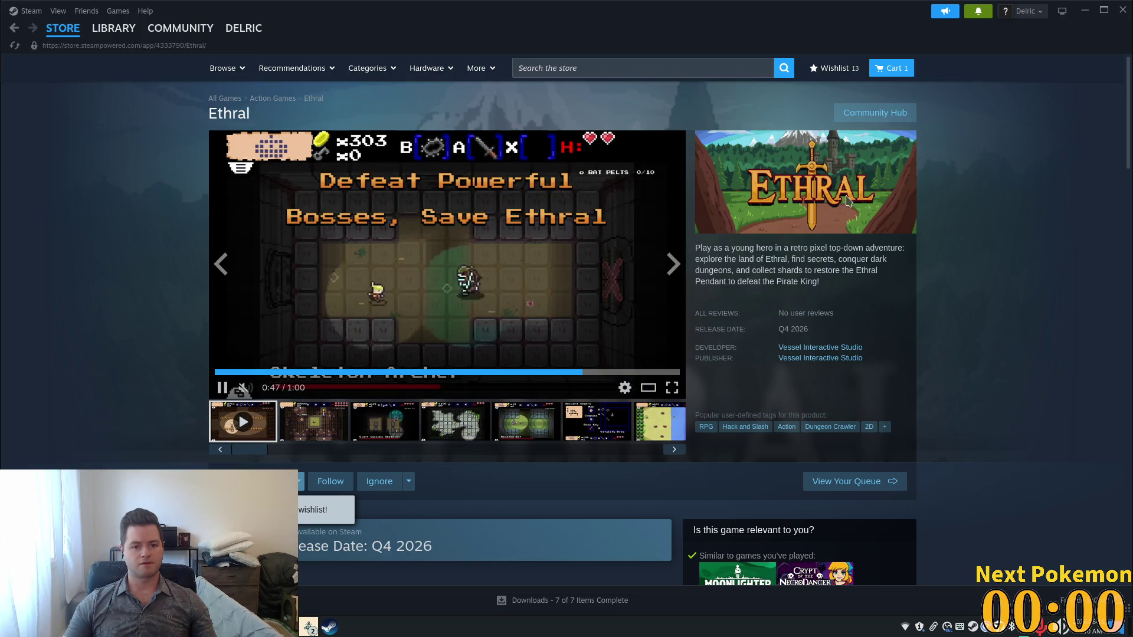
pyautogui.click(1087, 12)
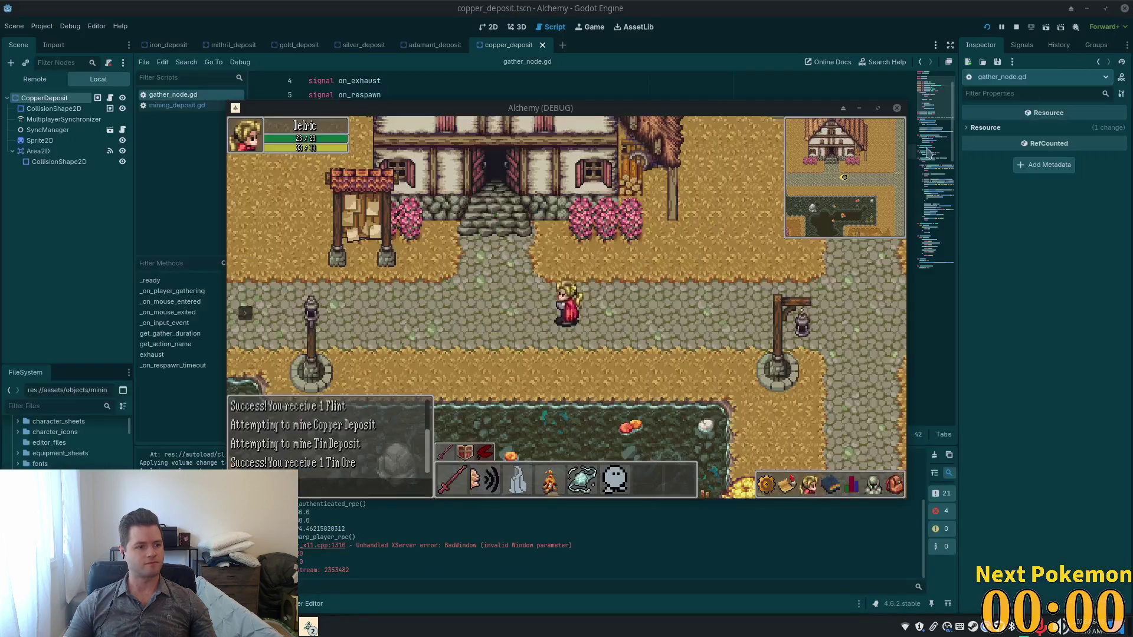
# Step: Walk the character left, up and south past the house, then bring gather_node.gd forward
pyautogui.press('a')
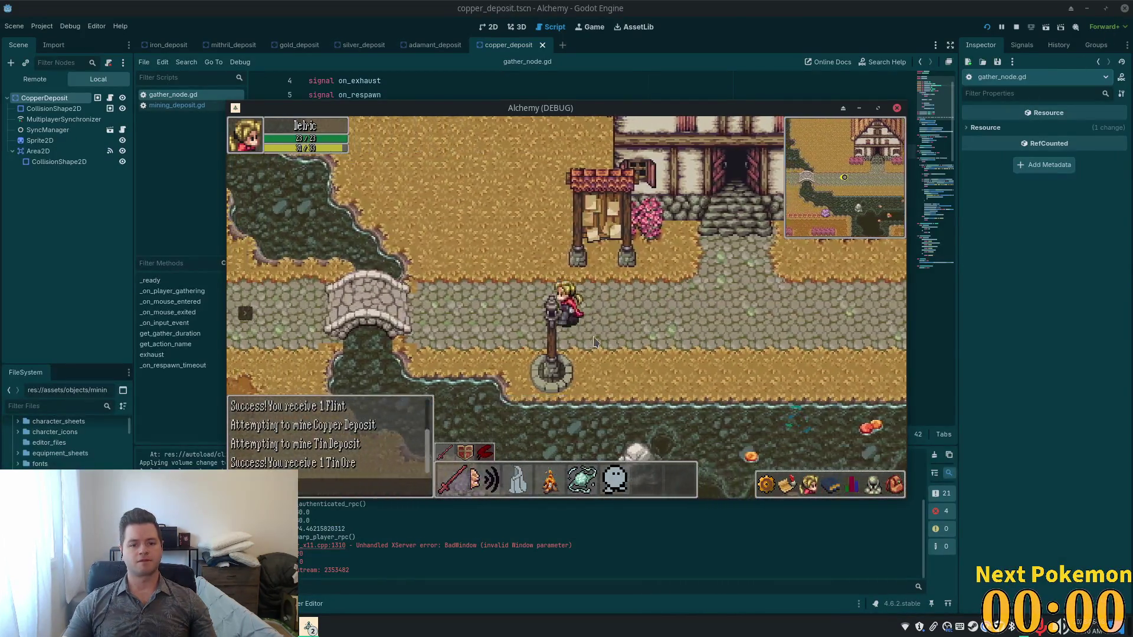
pyautogui.press('w')
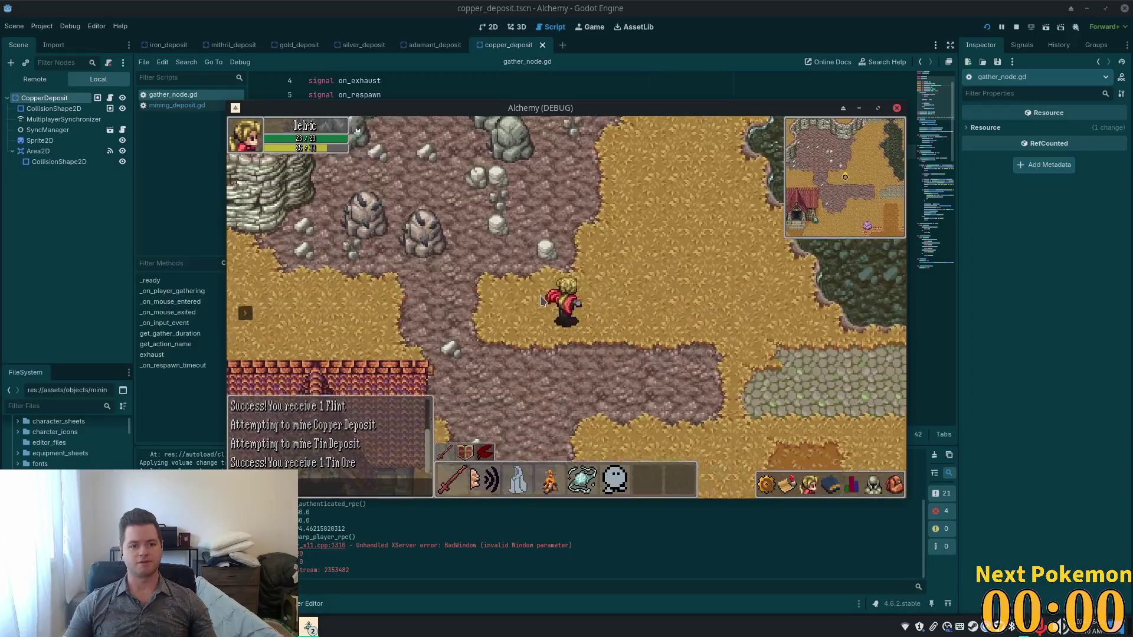
pyautogui.press('s')
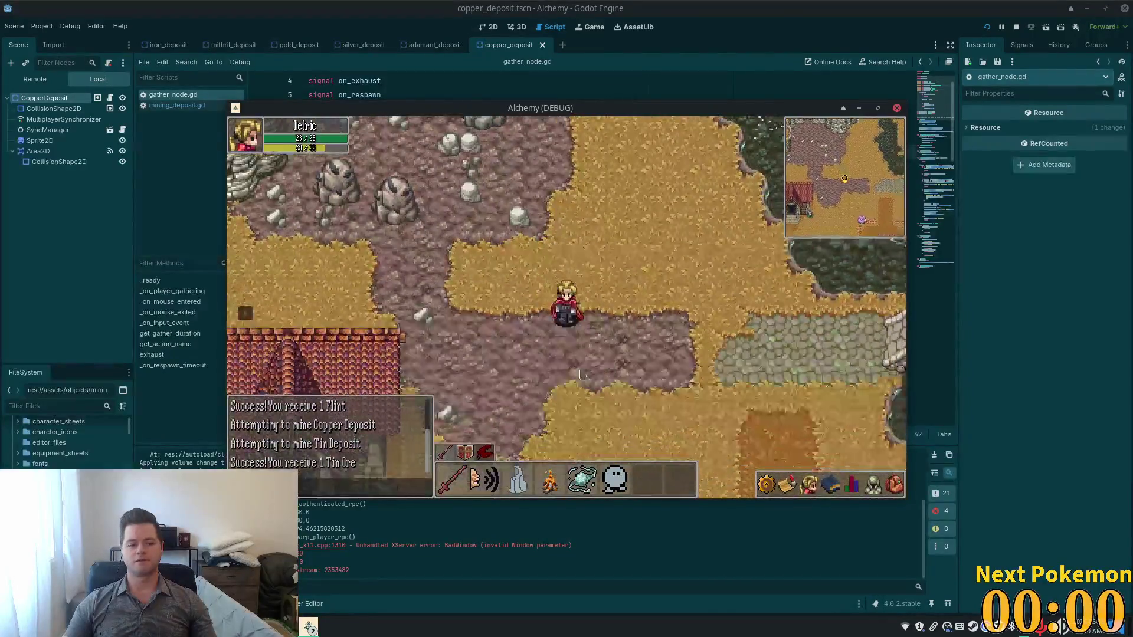
pyautogui.press('s')
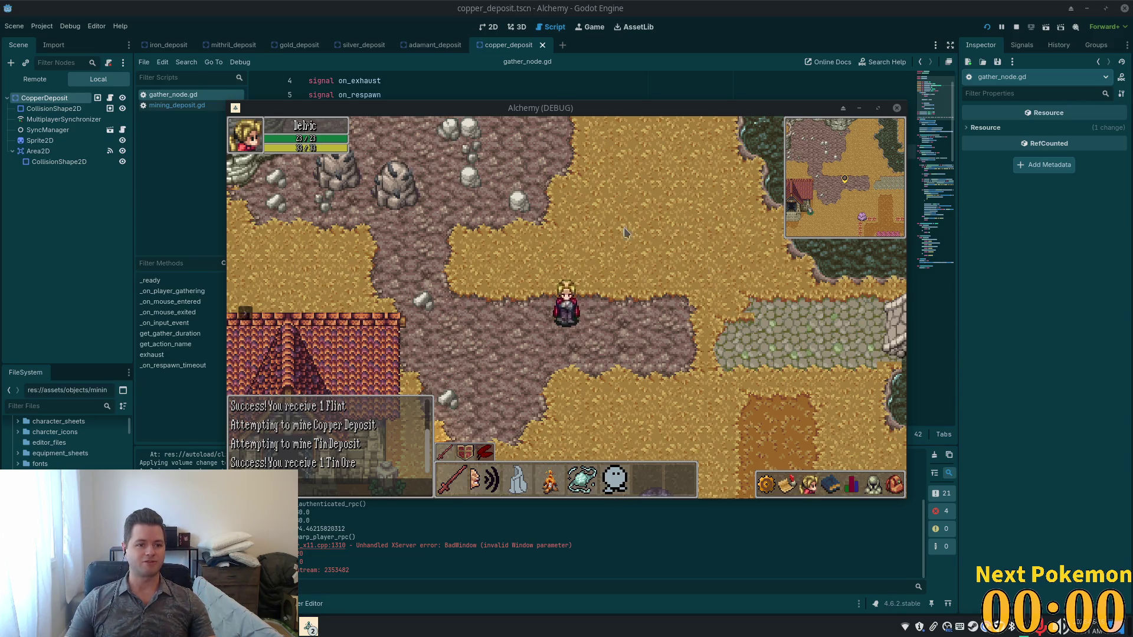
pyautogui.click(836, 7)
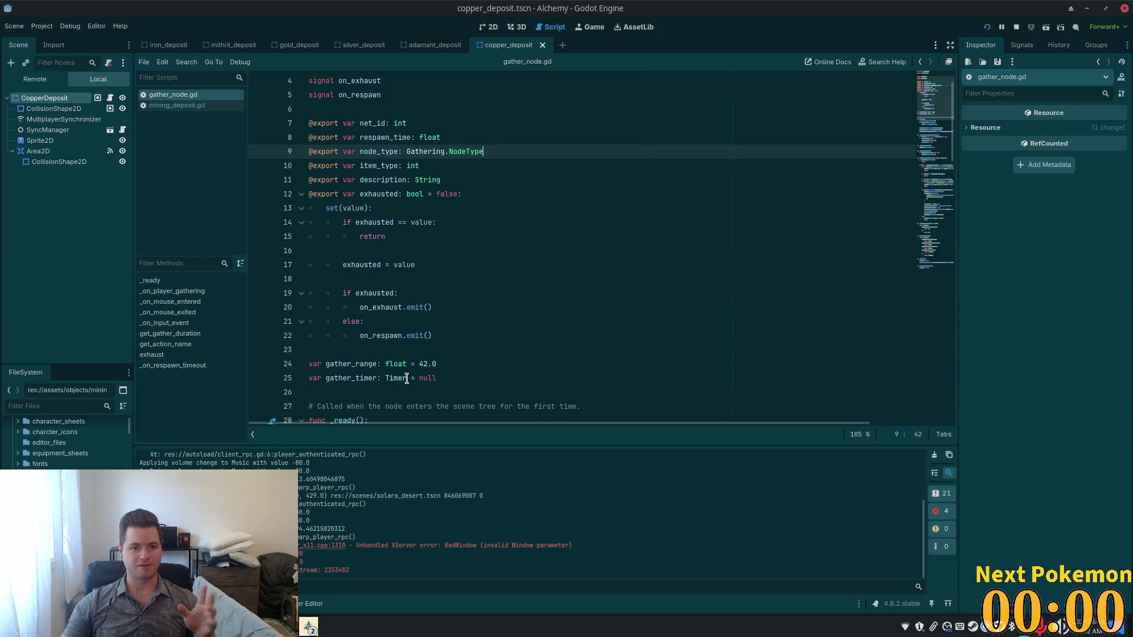
# Step: Raise the Alchemy (DEBUG) game window and walk north up the stairs into the flower field
pyautogui.moveTo(407, 378)
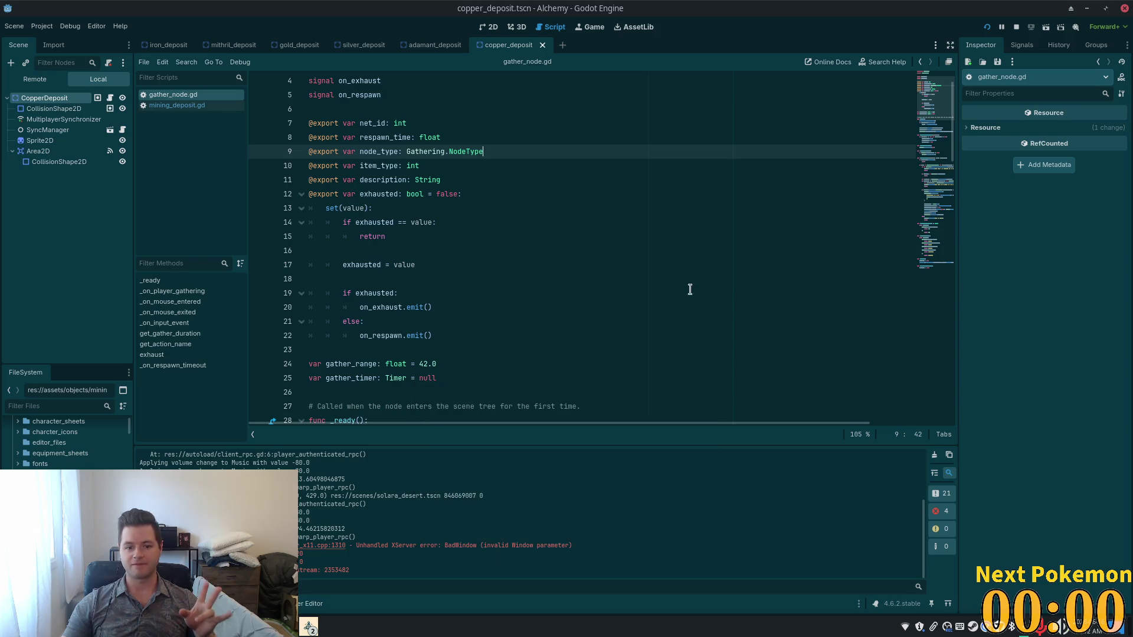
pyautogui.click(310, 626)
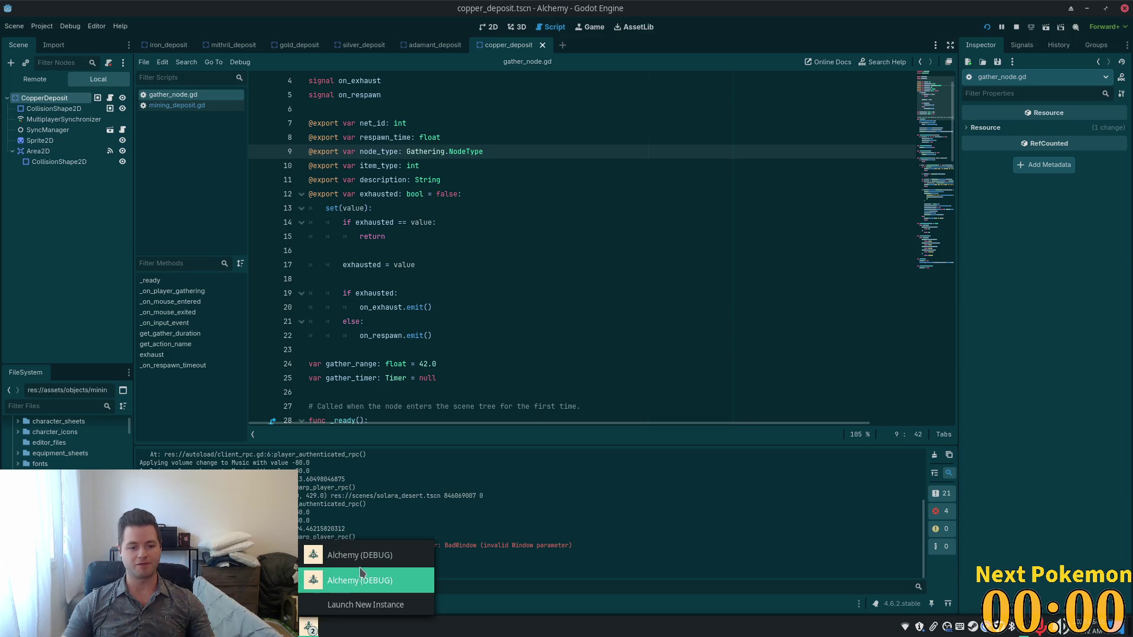
pyautogui.click(361, 577)
pyautogui.press('Up')
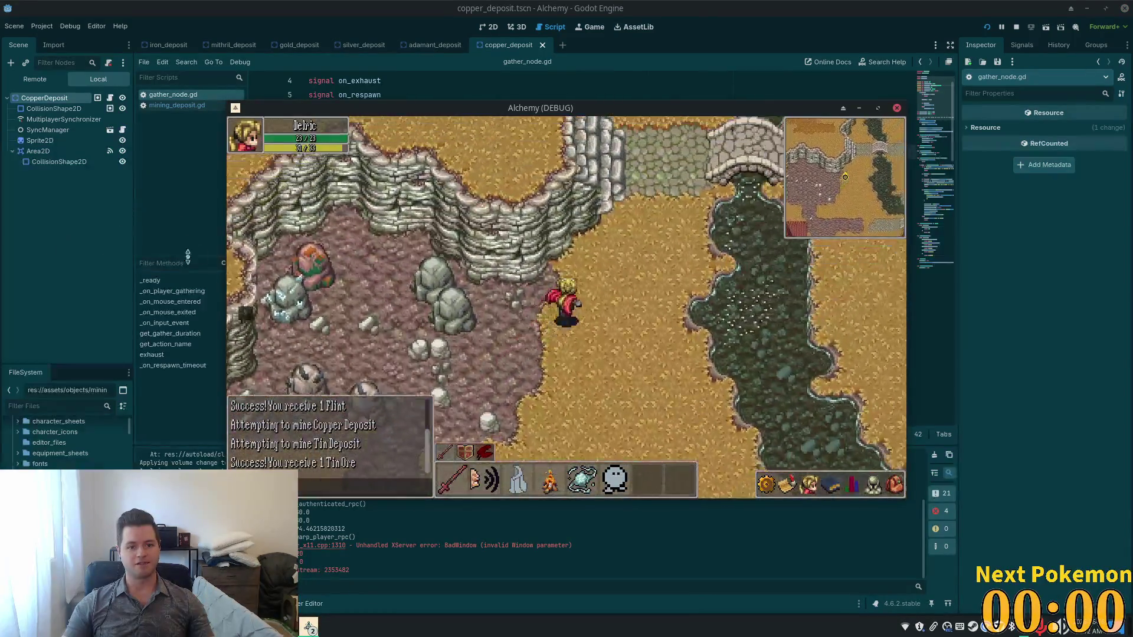
pyautogui.press('Up')
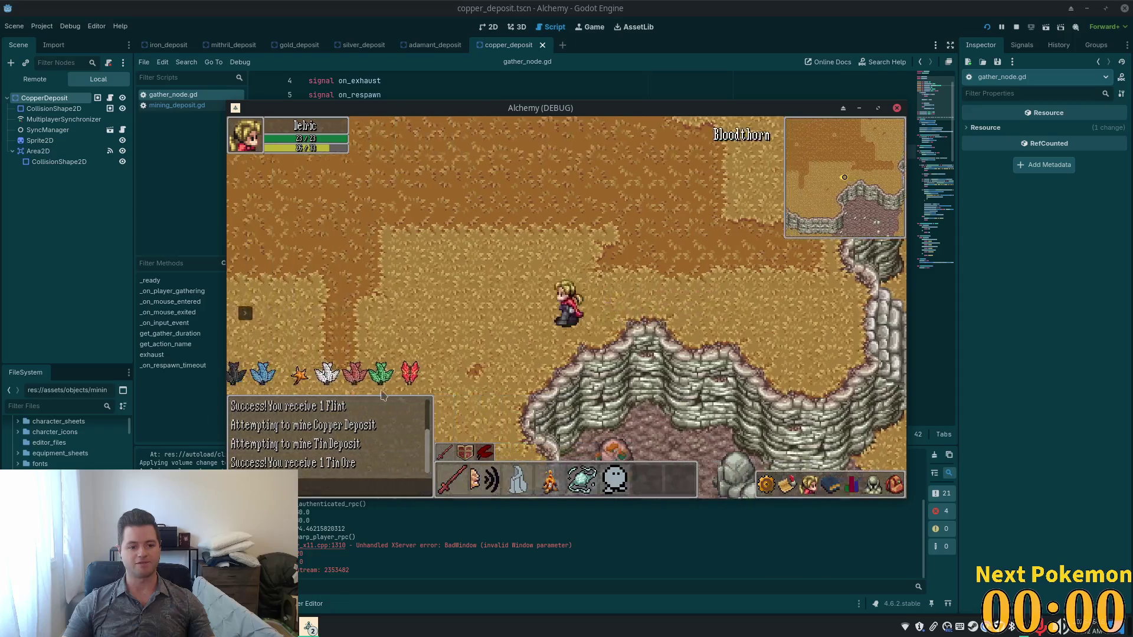
pyautogui.press('Up')
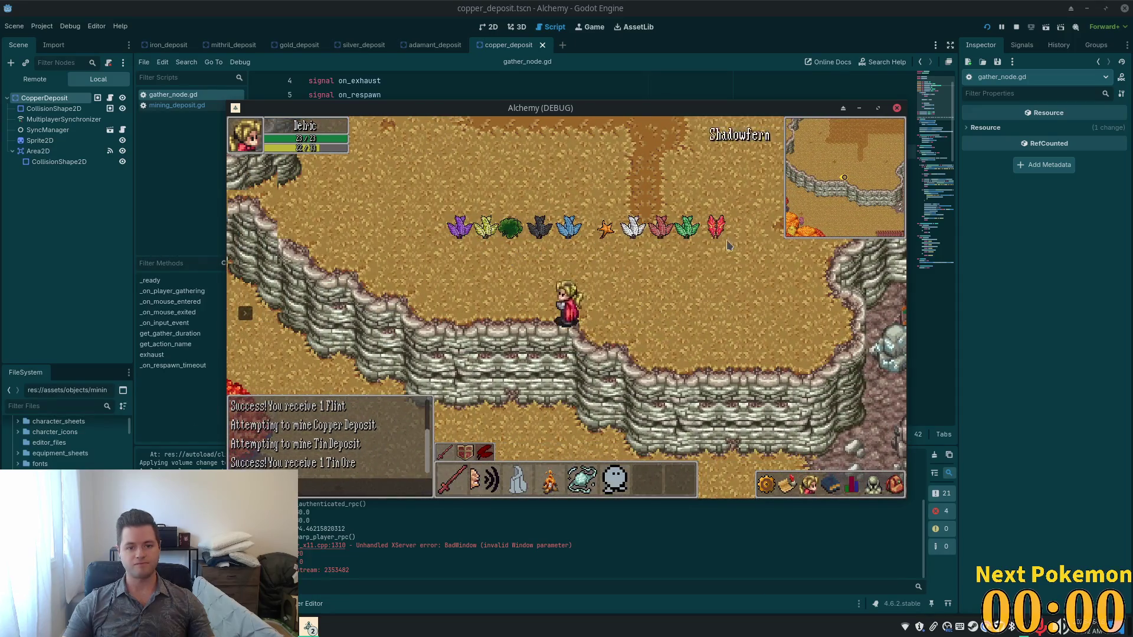
# Step: Walk along the flower rows, east across the bridge, then south past the house to the riverbank
pyautogui.press('Left')
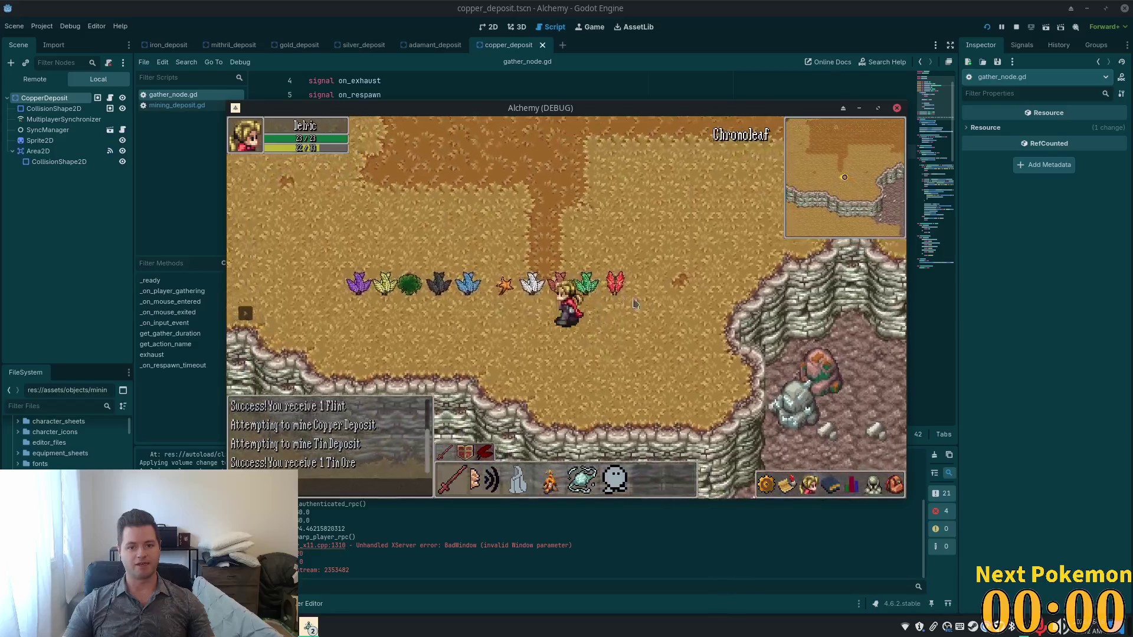
pyautogui.press('Right')
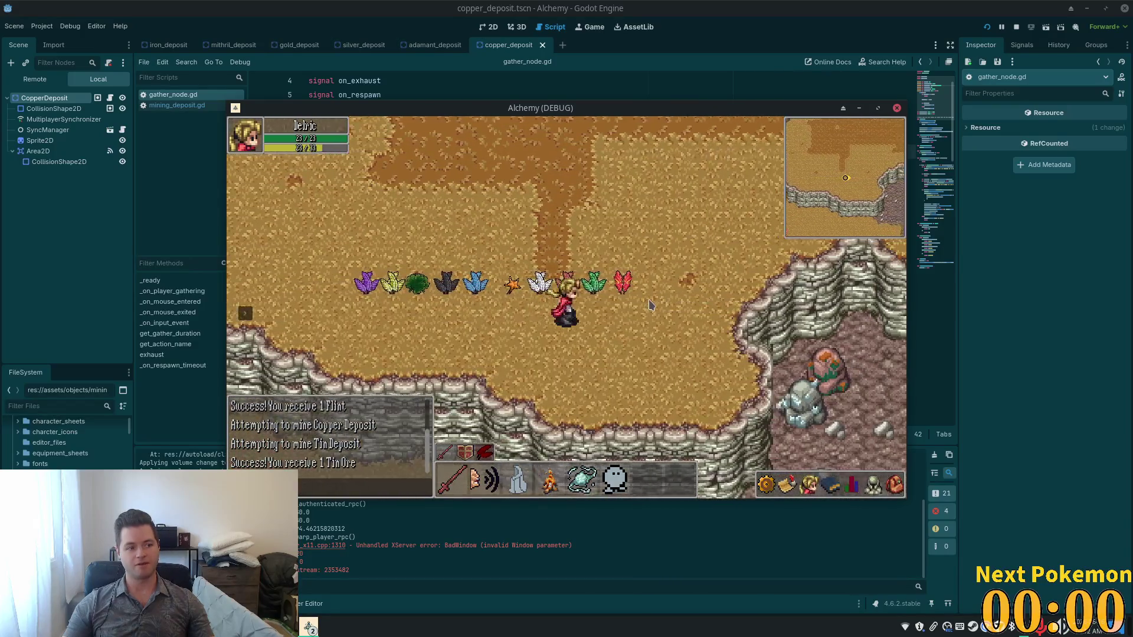
pyautogui.press('Up')
pyautogui.press('Left')
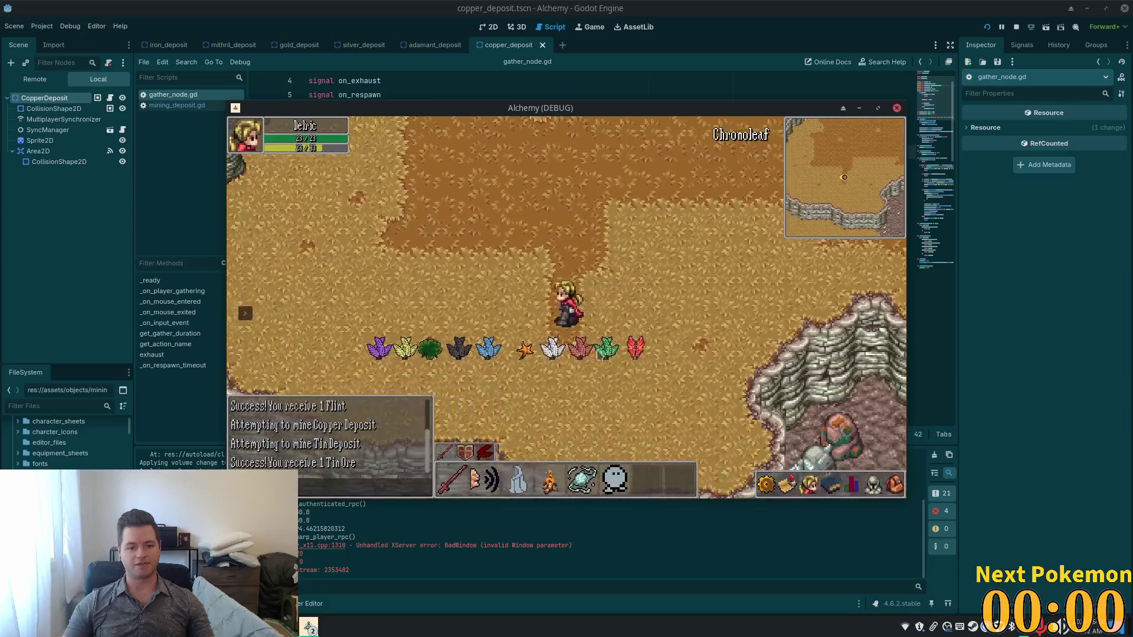
pyautogui.press('Right')
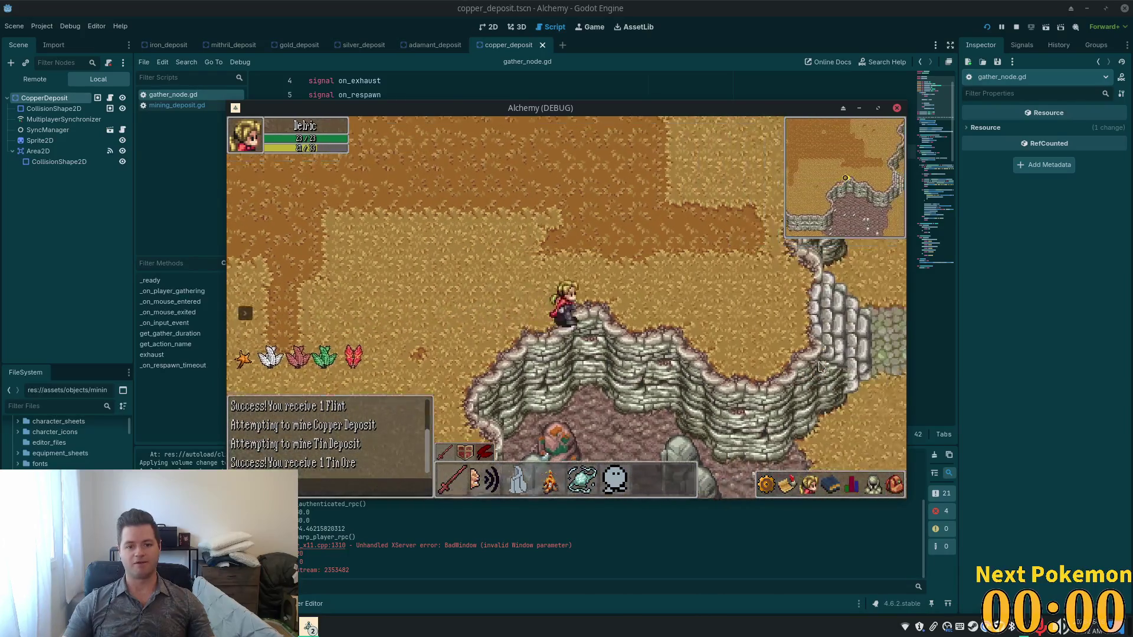
pyautogui.press('Right')
pyautogui.press('Down')
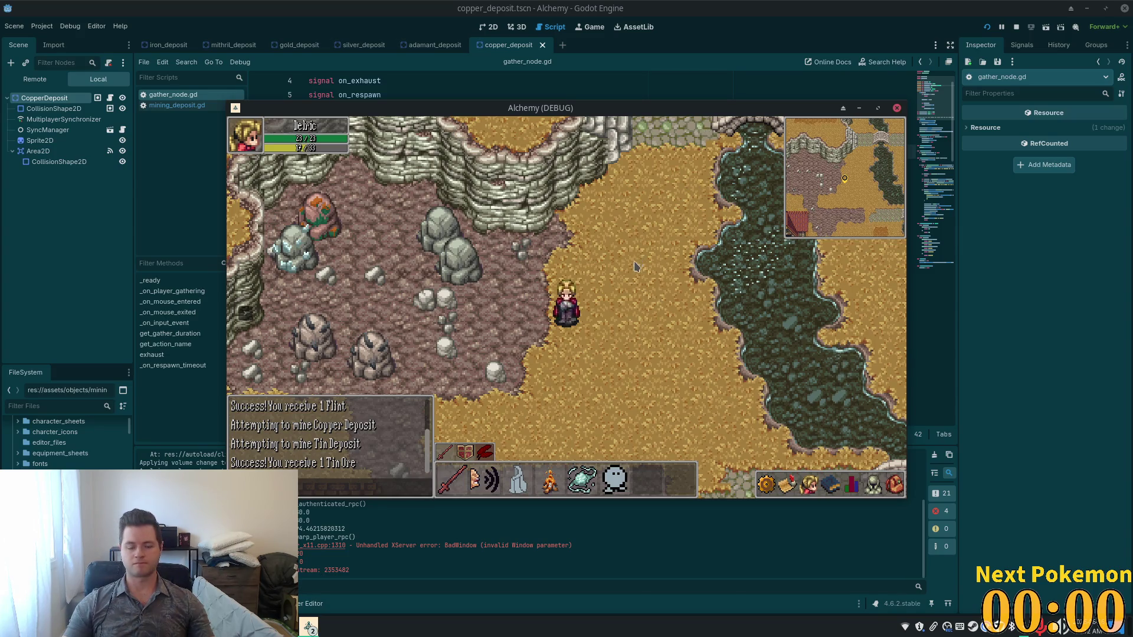
pyautogui.press('Down')
pyautogui.press('Right')
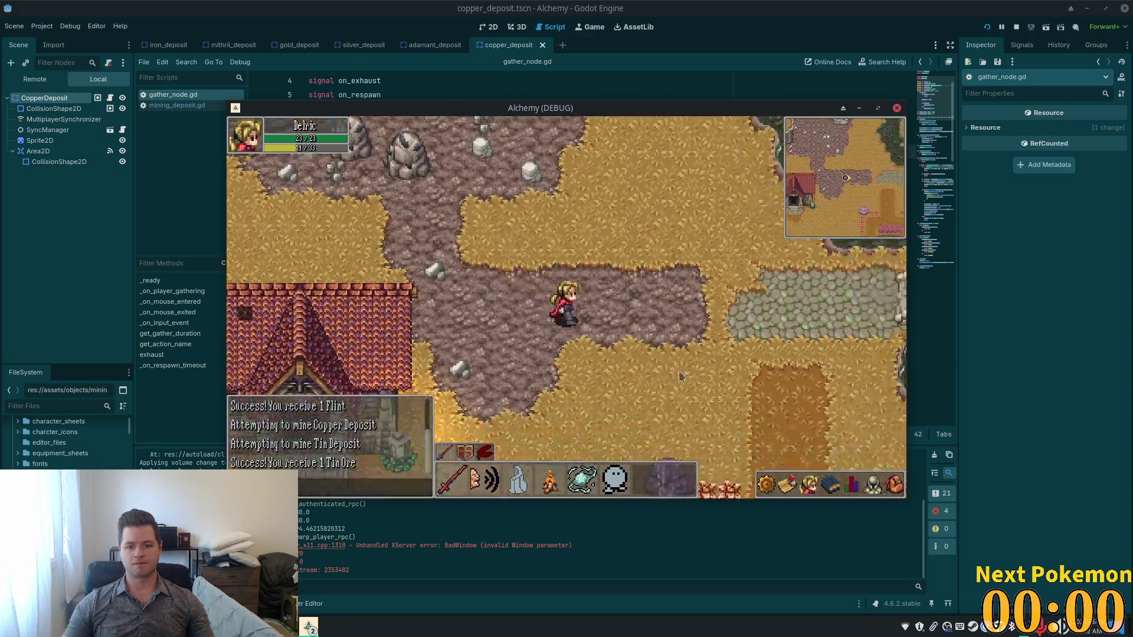
pyautogui.press('Right')
pyautogui.press('Down')
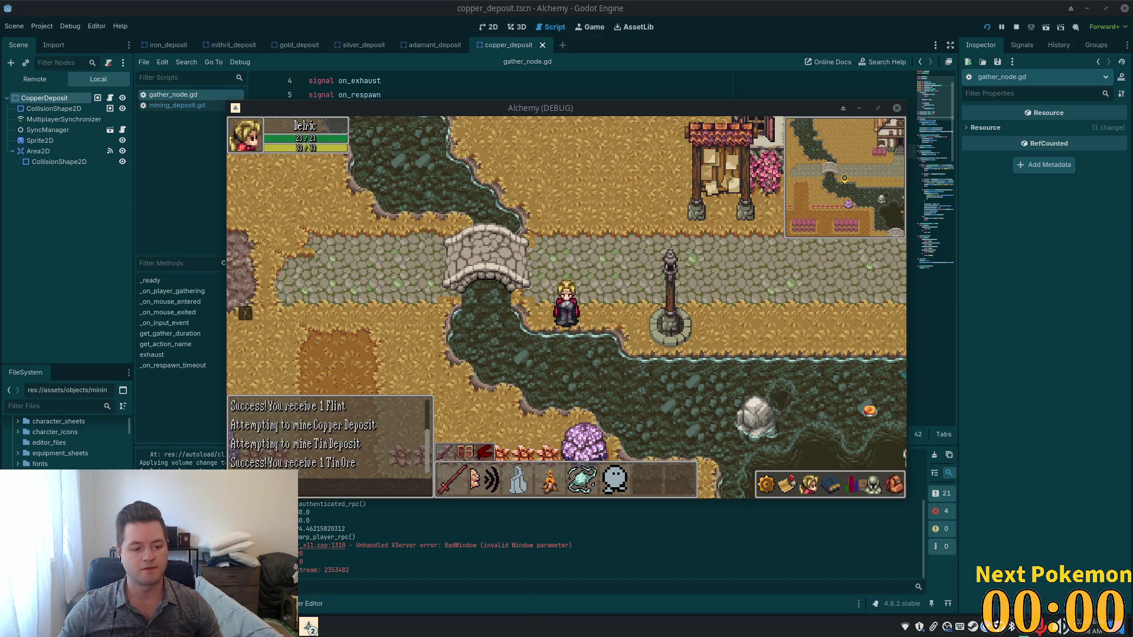
# Step: Stop the Alchemy (DEBUG) game from the editor toolbar to get back to gather_node.gd
pyautogui.click(1017, 28)
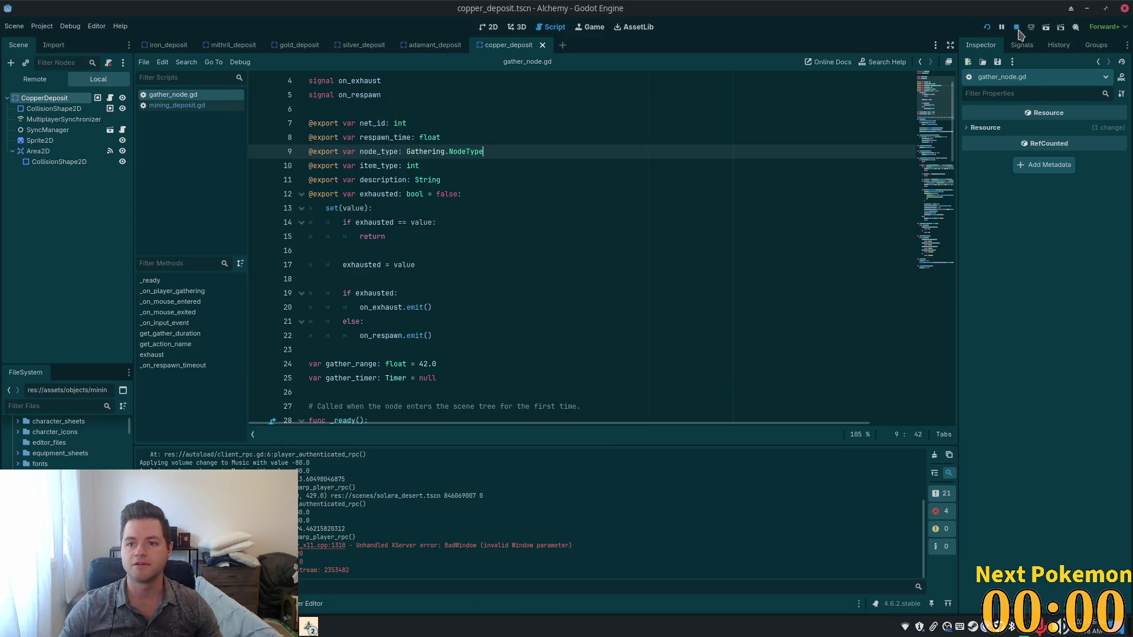
# Step: Switch to the Cursor alchemy-gd workspace and focus its terminal
pyautogui.hotkey('alt', 'Tab')
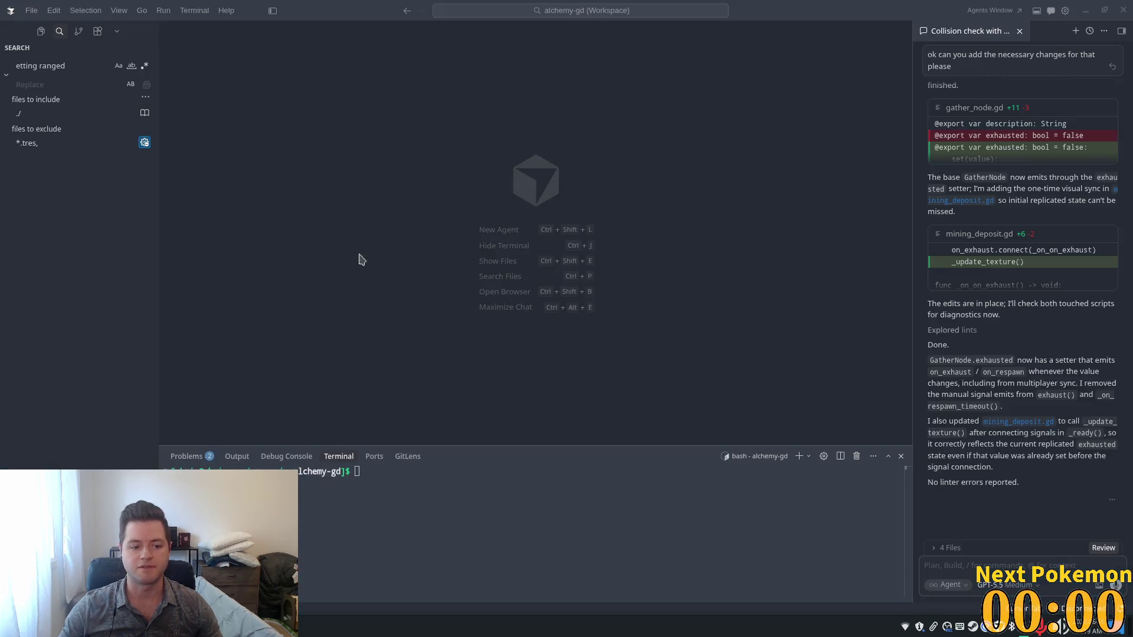
pyautogui.click(430, 593)
pyautogui.press('super')
pyautogui.press('Escape')
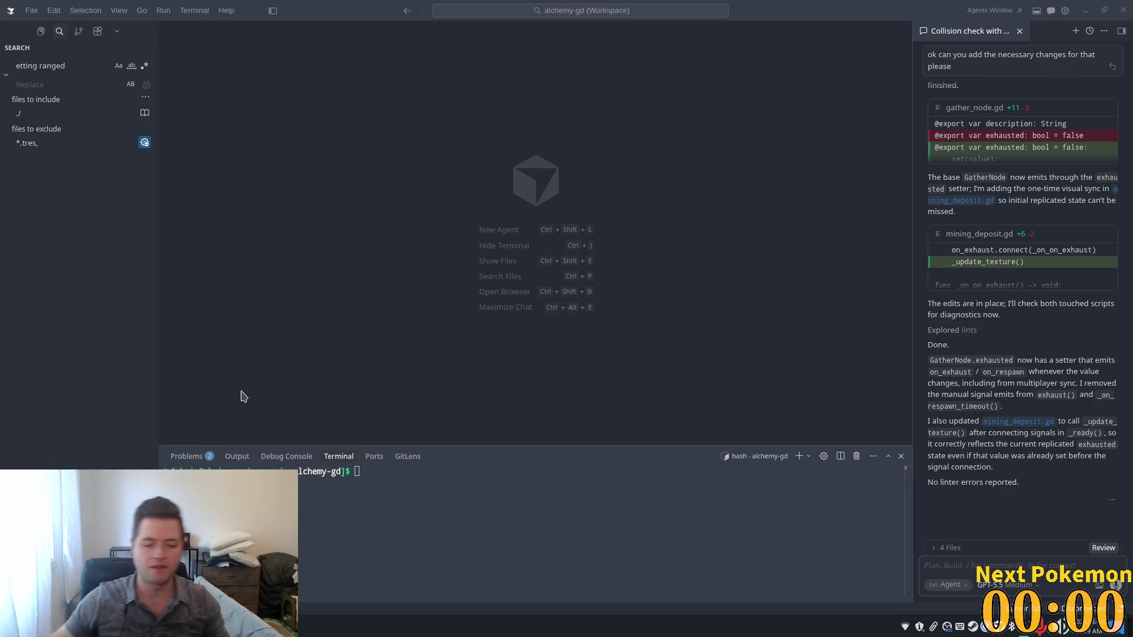
# Step: Search 'sig' in the application launcher and launch the match
pyautogui.press('super')
pyautogui.press('Escape')
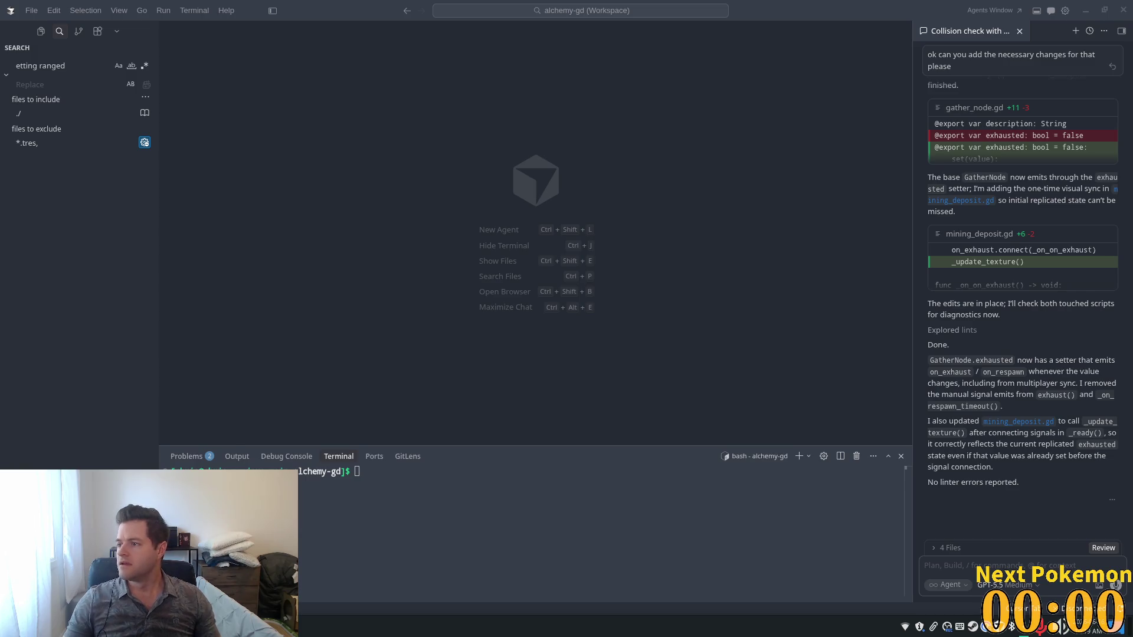
pyautogui.press('super')
pyautogui.write('sig')
pyautogui.press('Return')
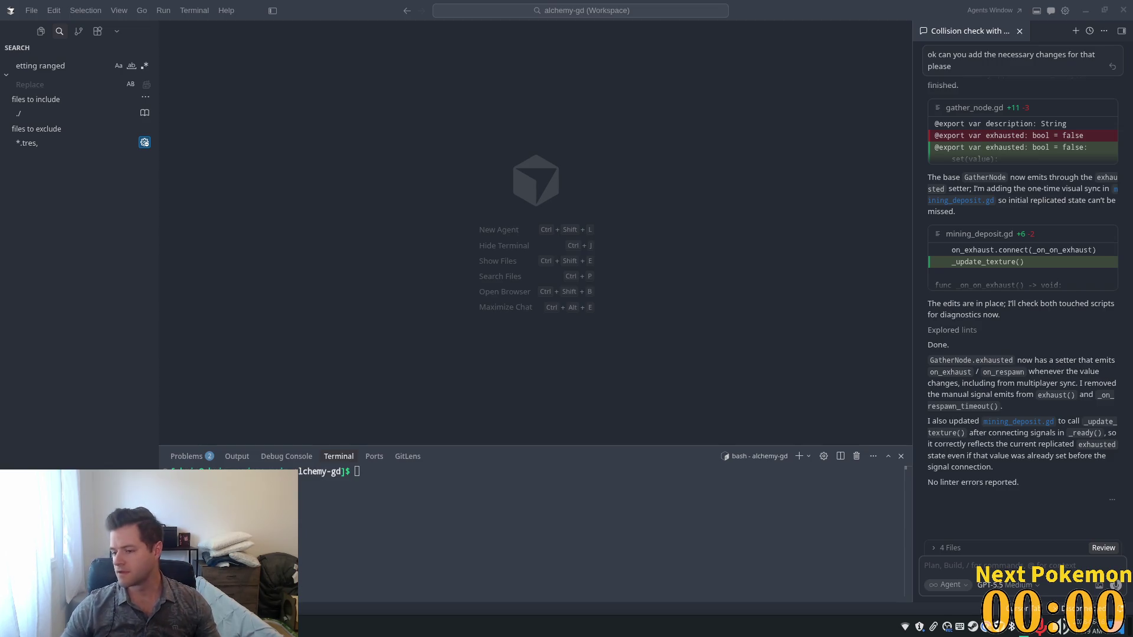
# Step: Refocus the Cursor terminal and bring up the application launcher search
pyautogui.click(482, 477)
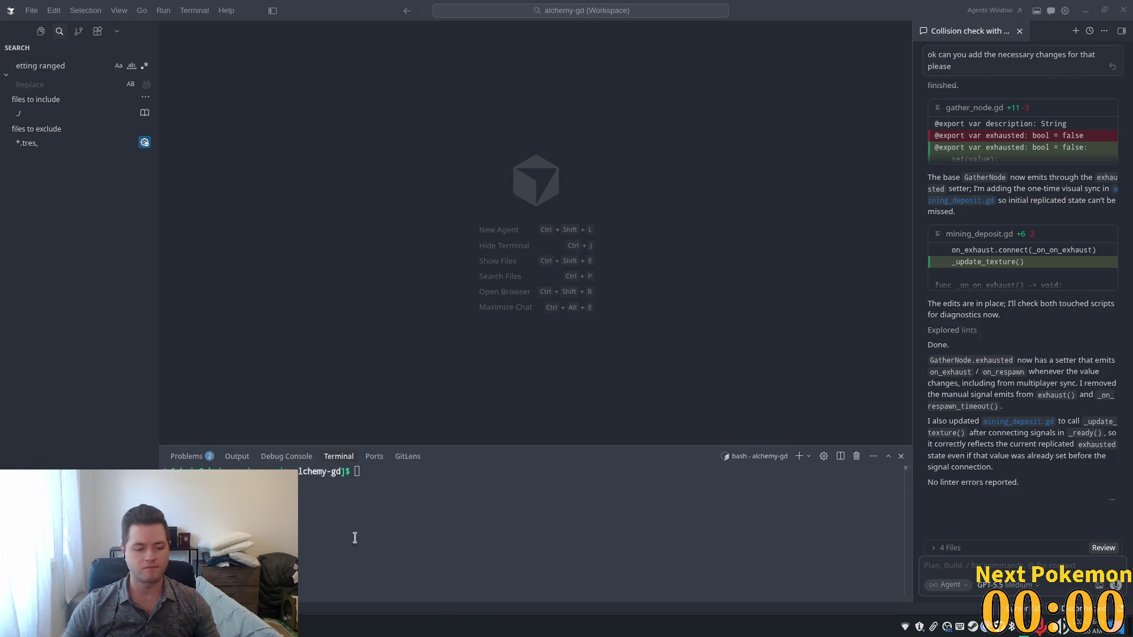
pyautogui.press('super')
pyautogui.press('Escape')
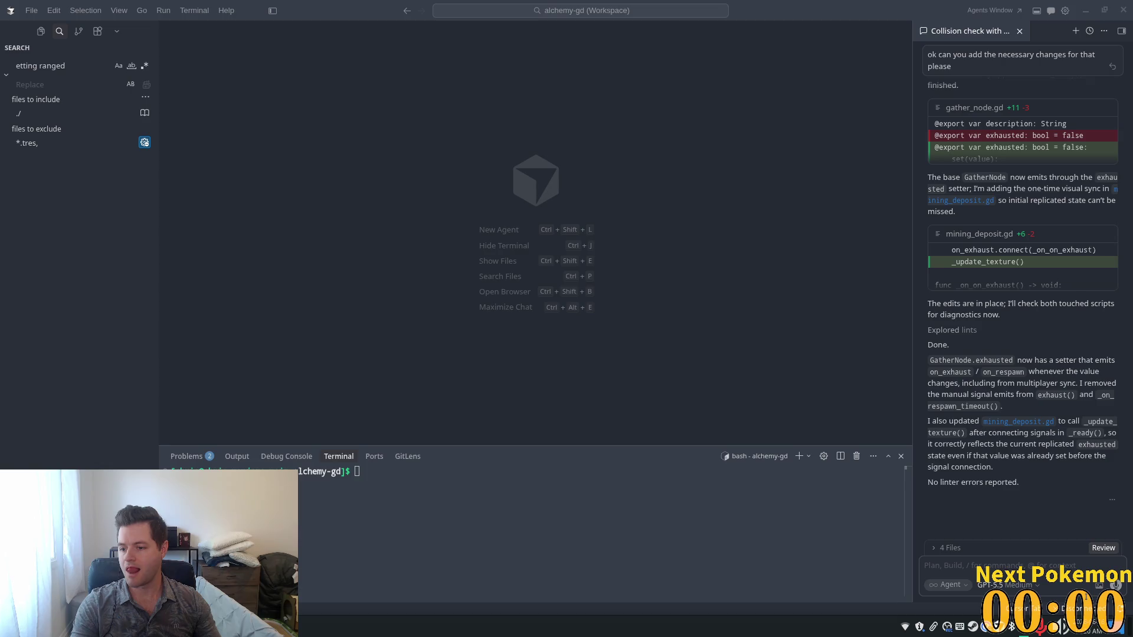
pyautogui.press('super')
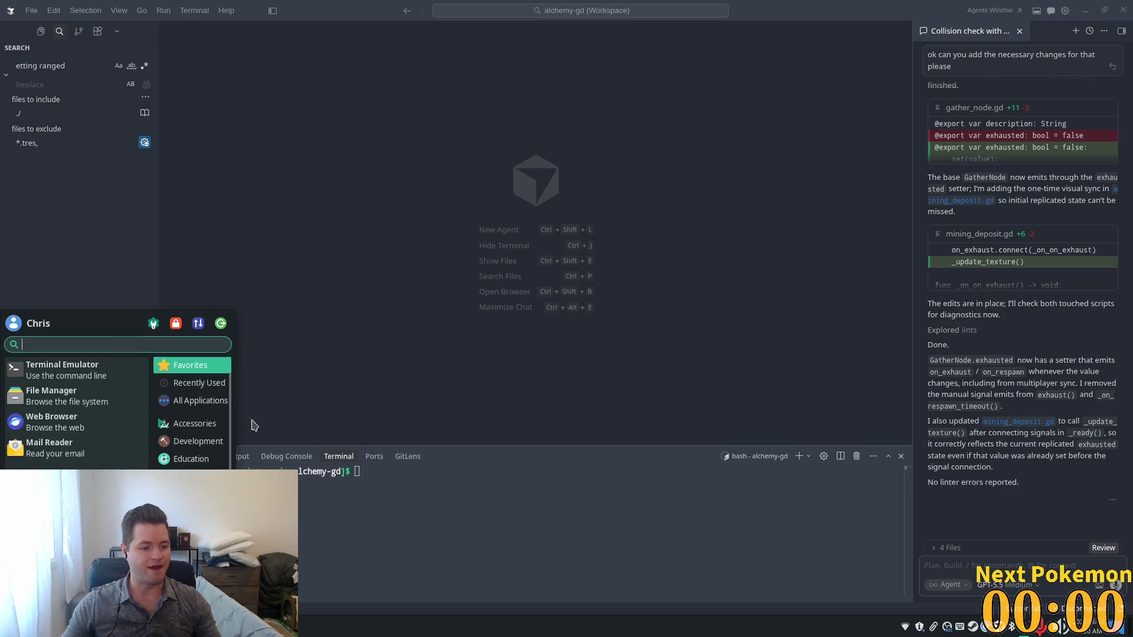
# Step: Launch Godot, try importing the Projects/dot-the-bots folder, then cancel the import
pyautogui.write('godot')
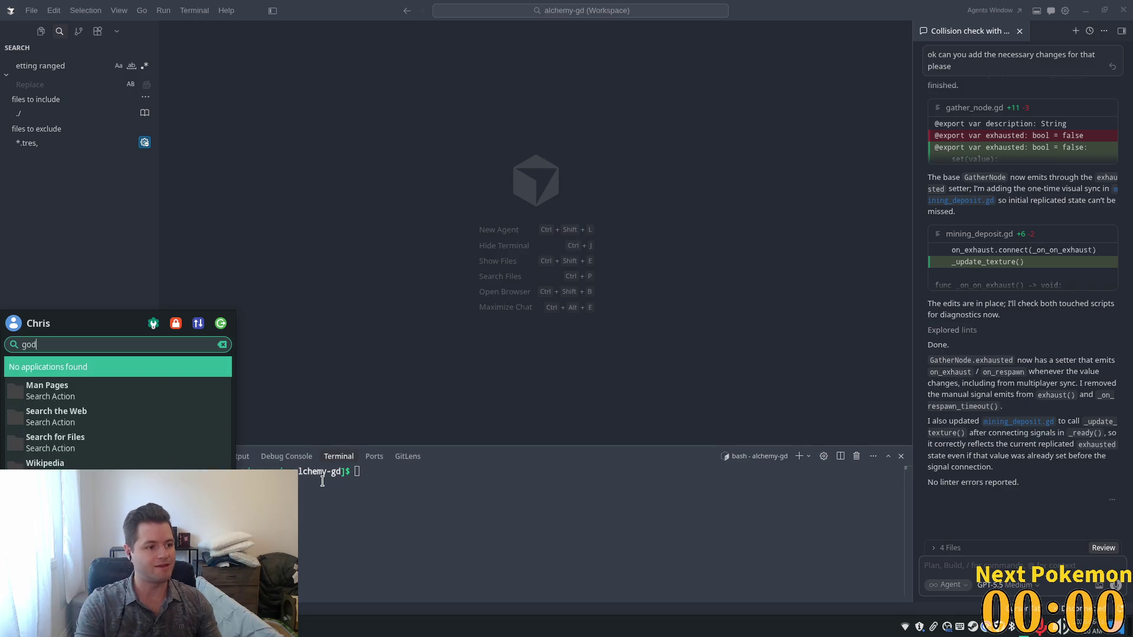
pyautogui.press('Return')
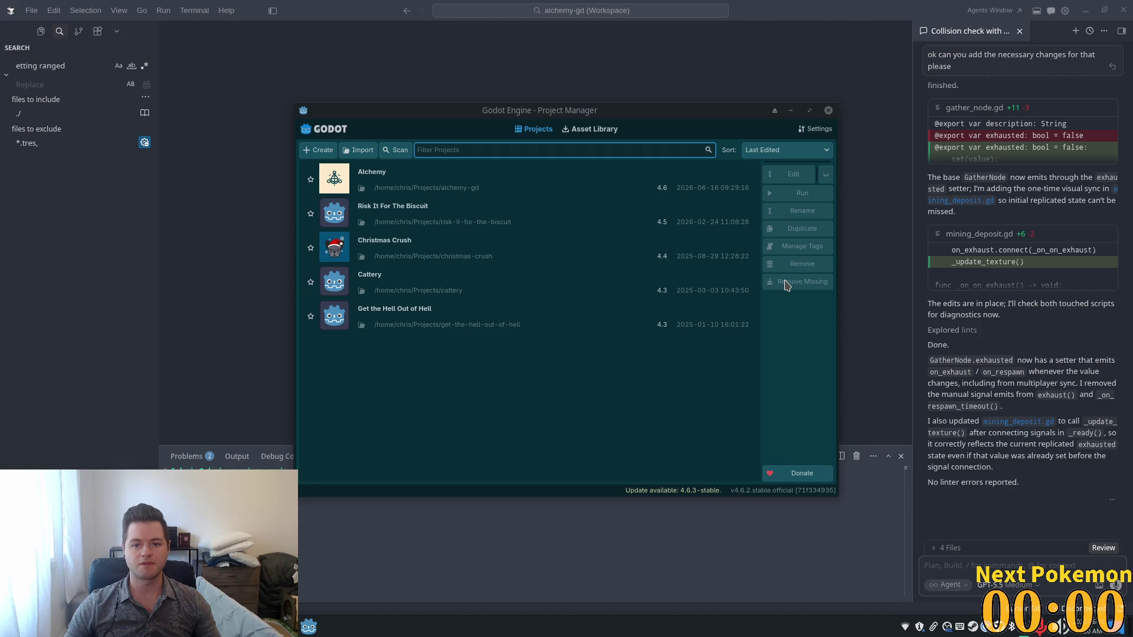
pyautogui.click(351, 155)
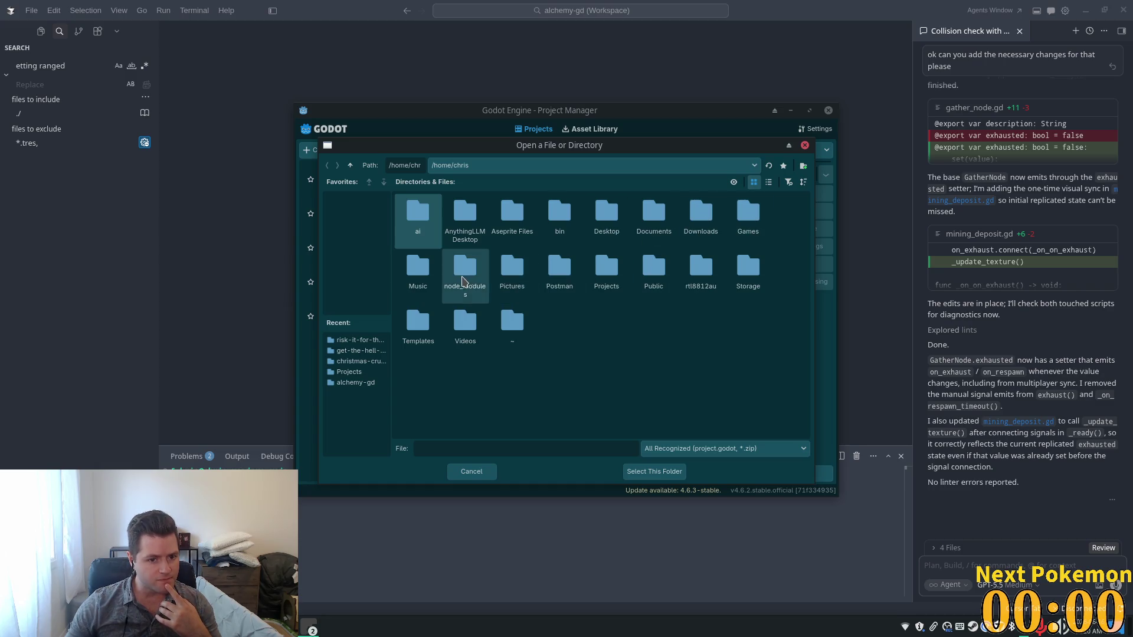
pyautogui.doubleClick(588, 269)
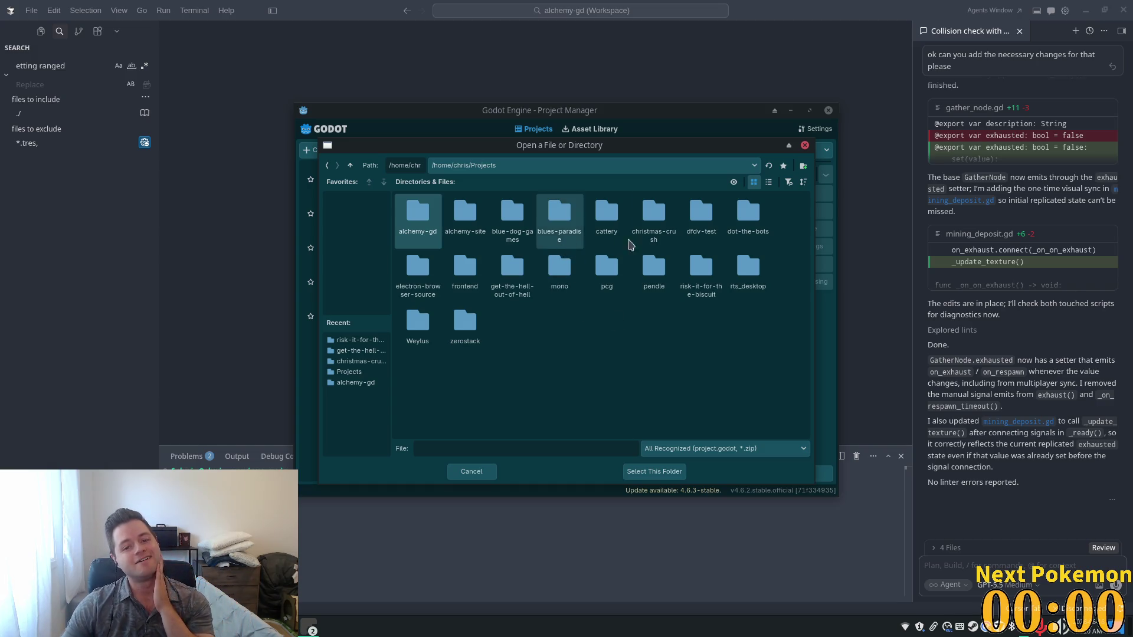
pyautogui.doubleClick(748, 213)
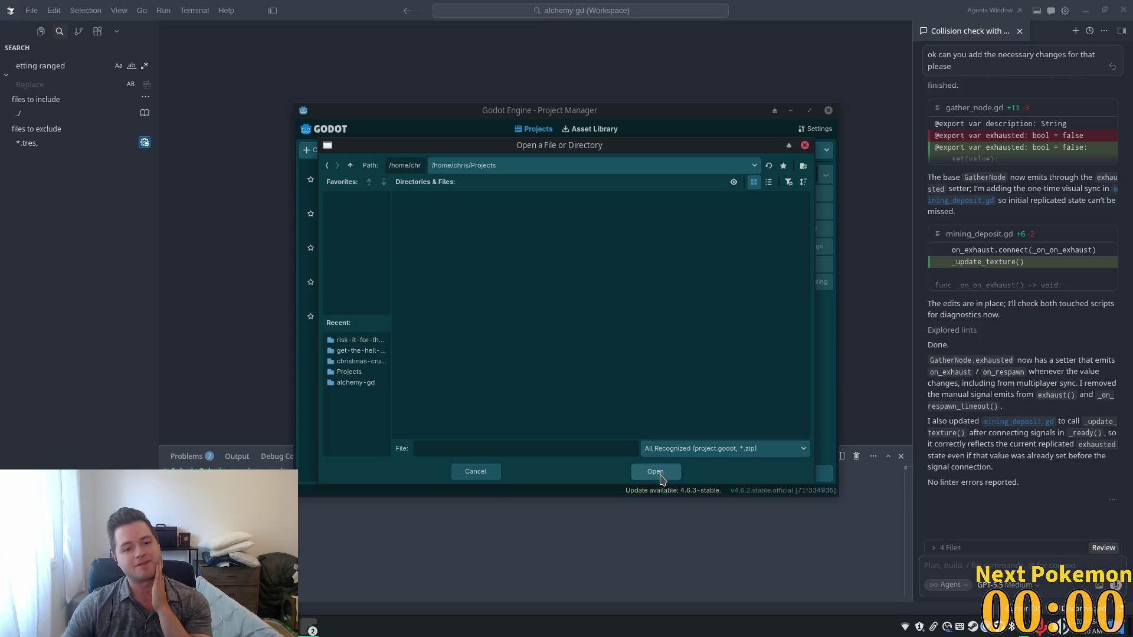
pyautogui.click(661, 475)
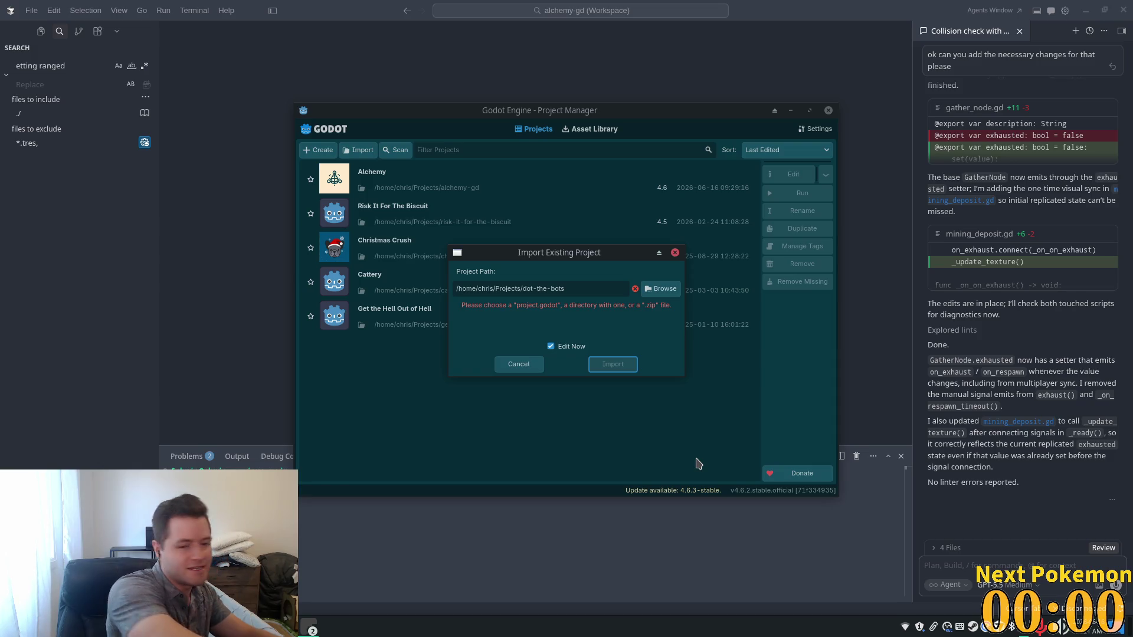
pyautogui.click(519, 364)
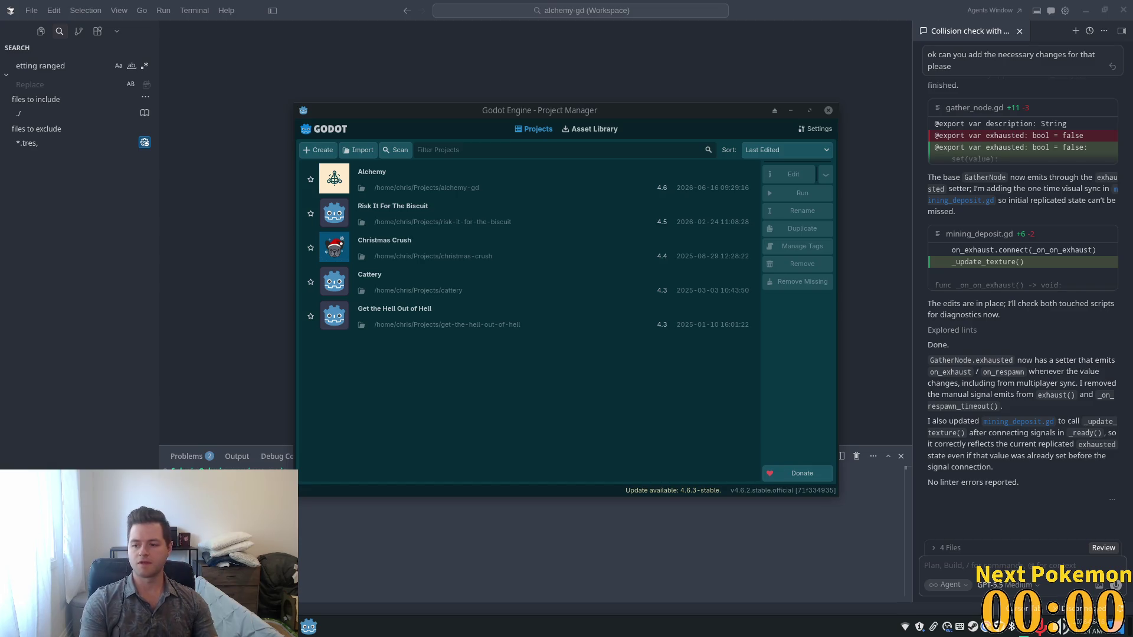
pyautogui.click(361, 151)
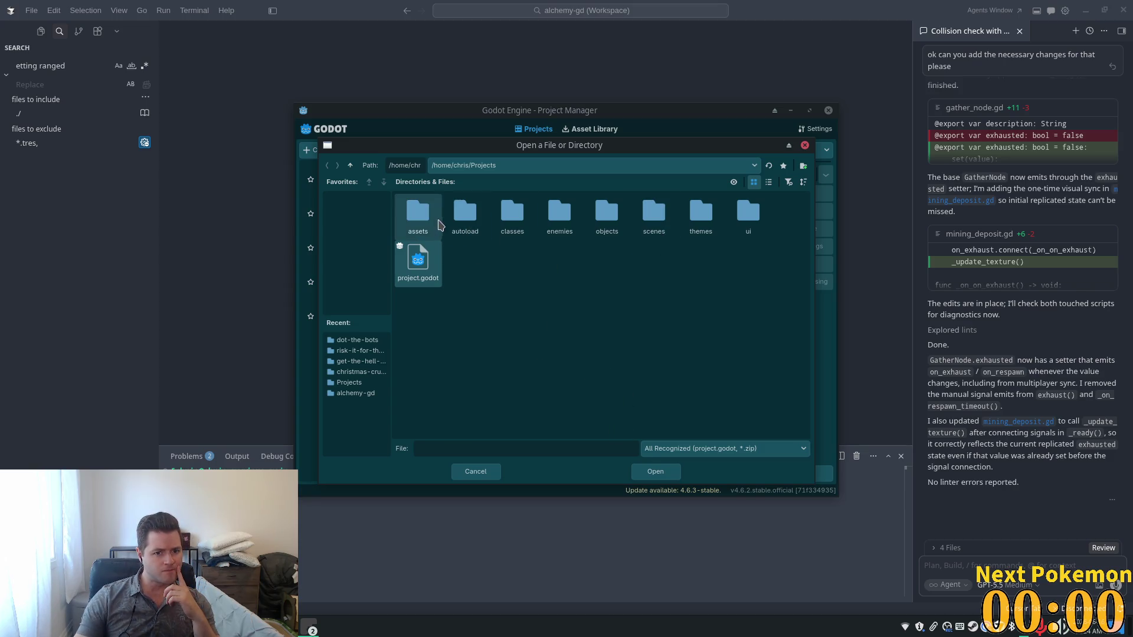
# Step: Import the Projects/dot-the-bots folder as a project and open it for editing
pyautogui.click(351, 168)
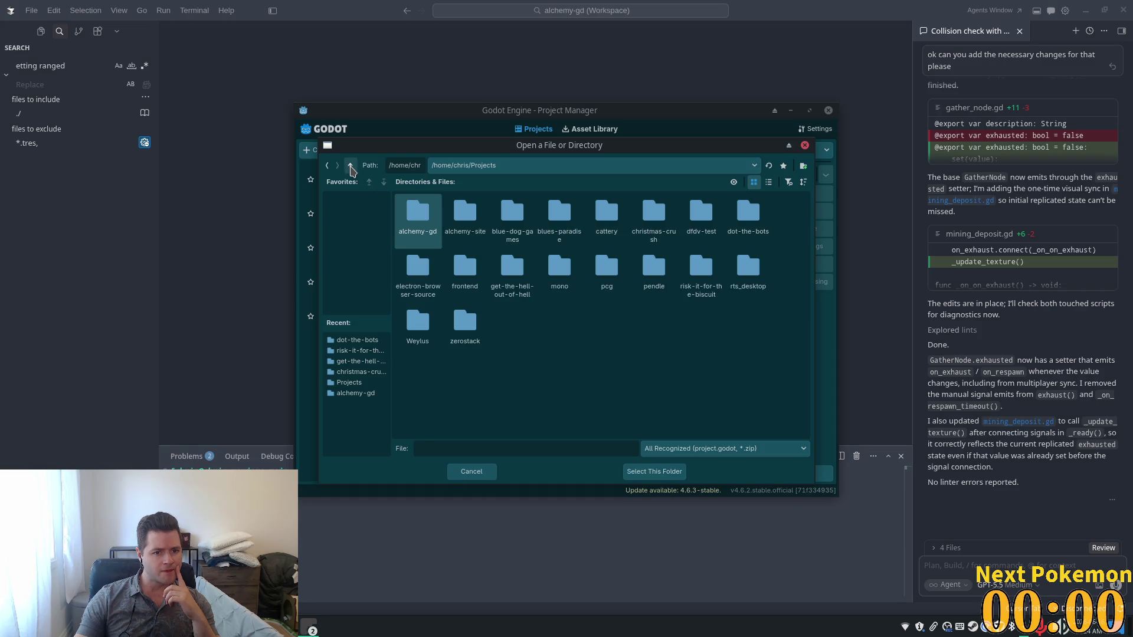
pyautogui.doubleClick(748, 214)
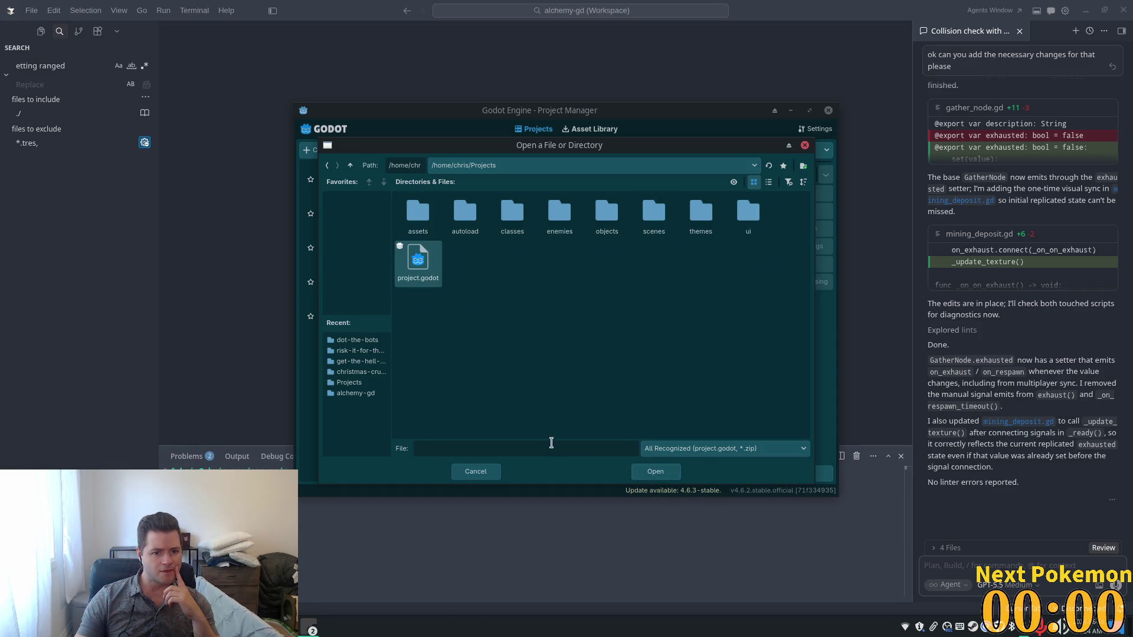
pyautogui.click(651, 472)
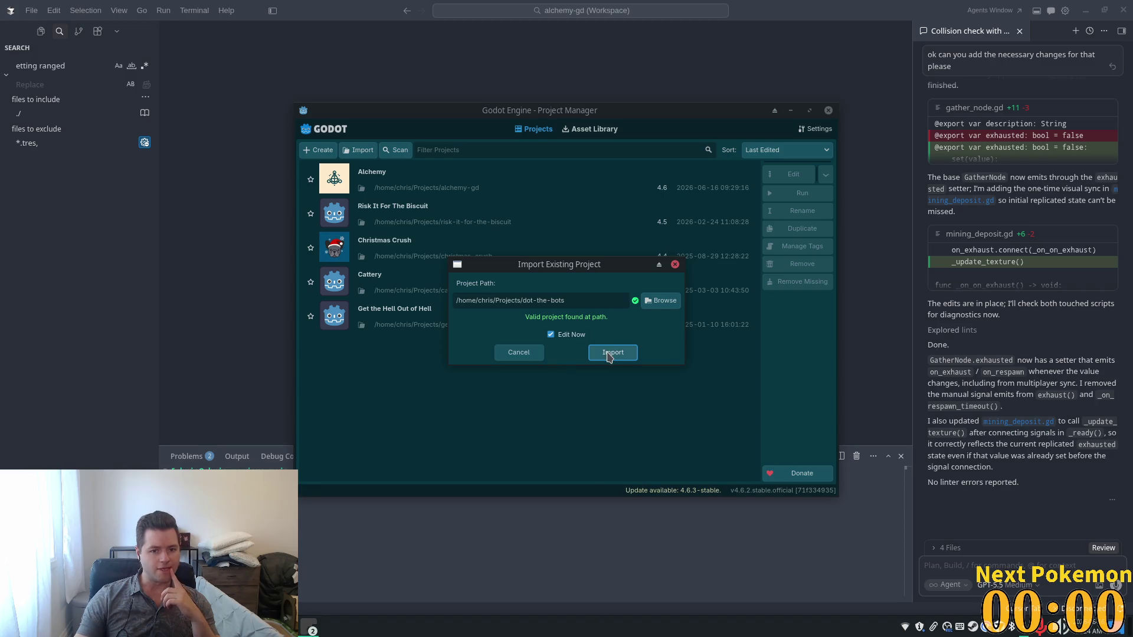
pyautogui.click(620, 358)
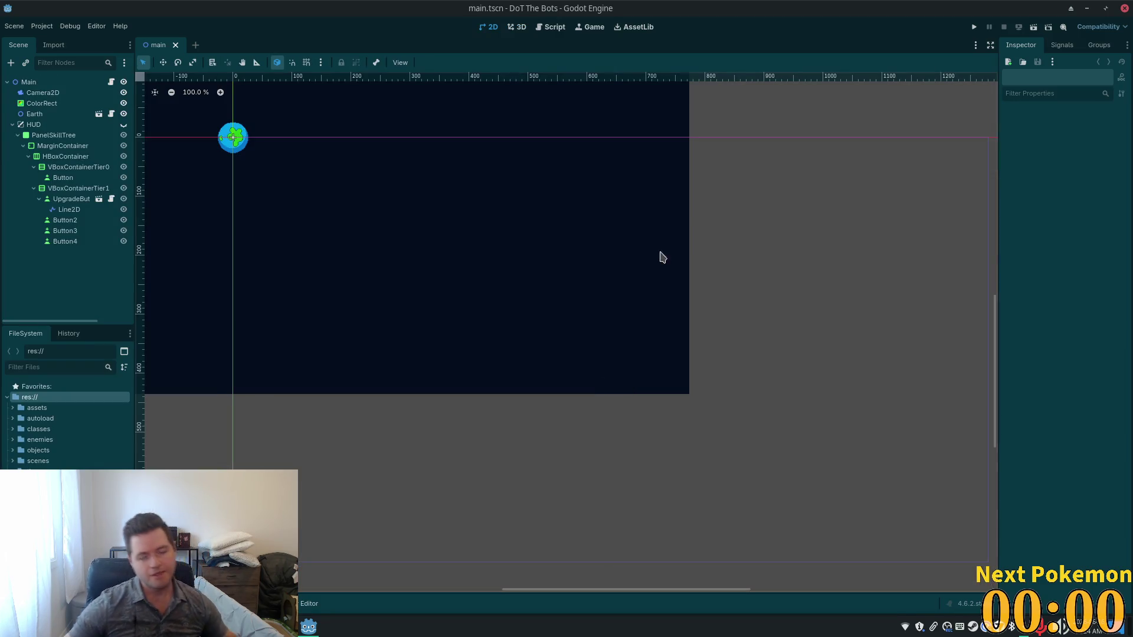
# Step: Run the DoT The Bots project from the editor toolbar
pyautogui.click(973, 29)
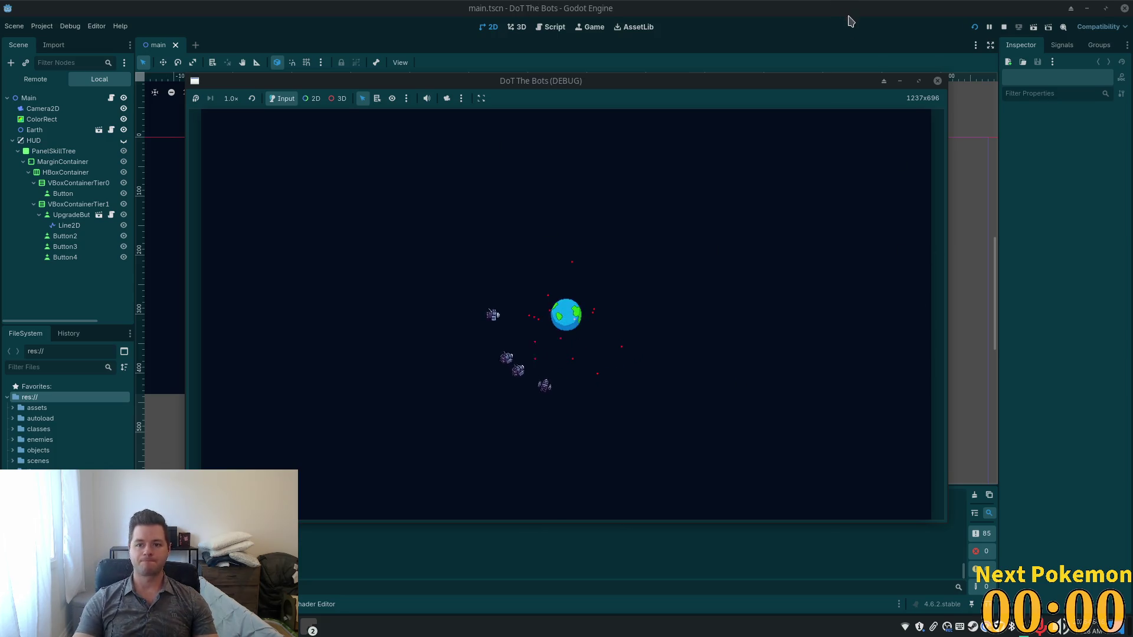
# Step: Stop the debug game with F8 after watching the probes orbit Earth
pyautogui.press('F8')
# Step: Quick-open the vn_probe.tscn scene through a resource search for 'vn'
pyautogui.scroll(-2, 798, 262)
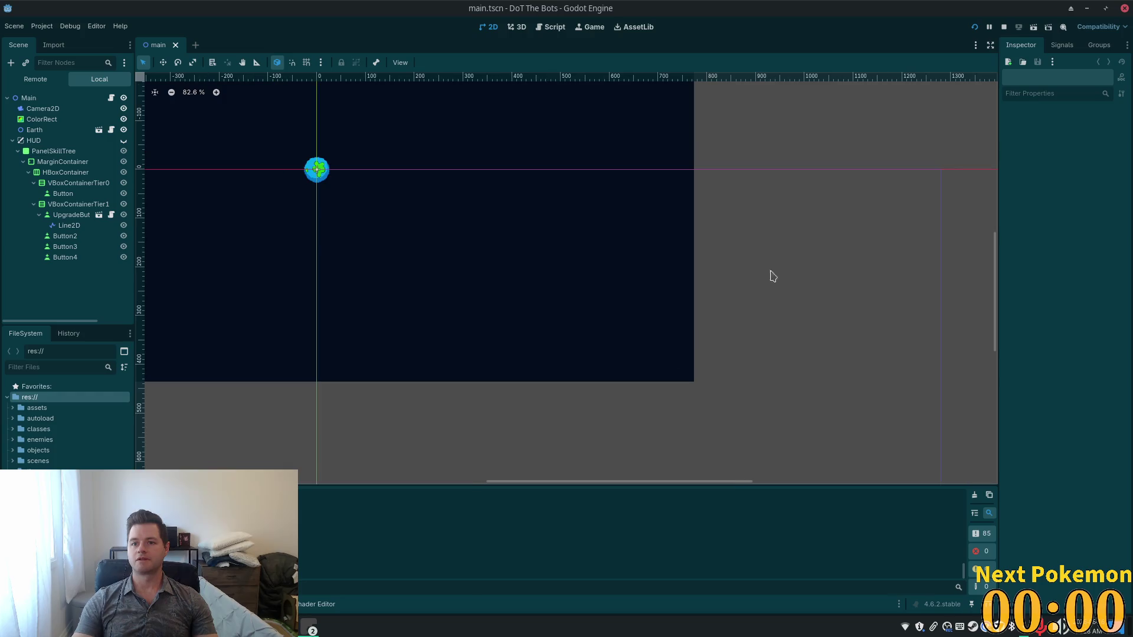
pyautogui.scroll(2, 444, 251)
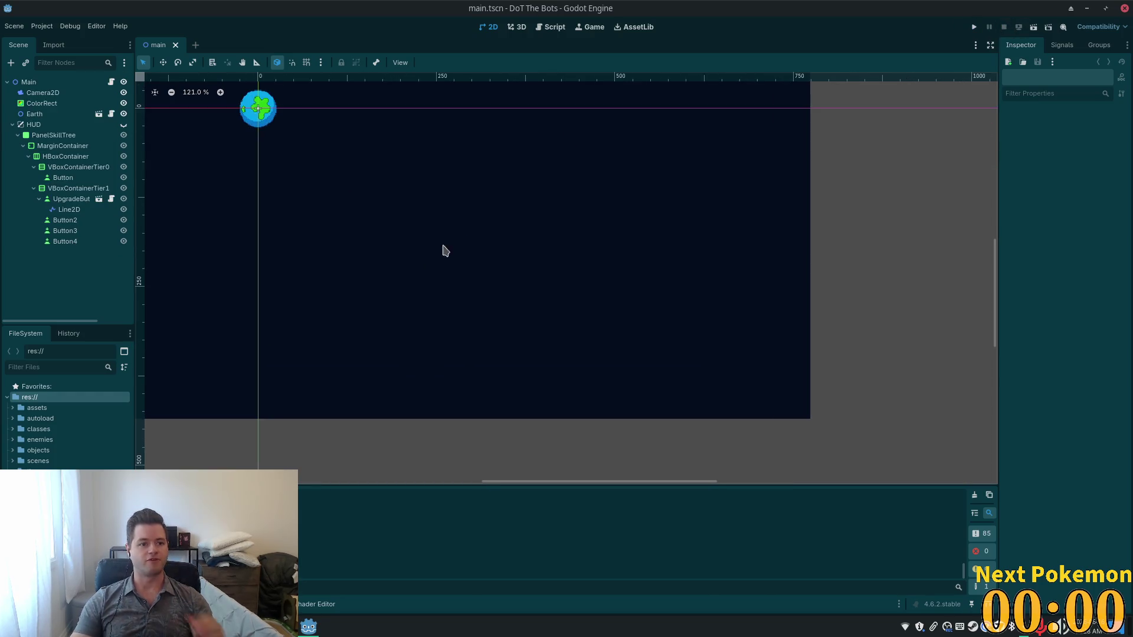
pyautogui.hotkey('shift', 'alt', 'o')
pyautogui.write('float')
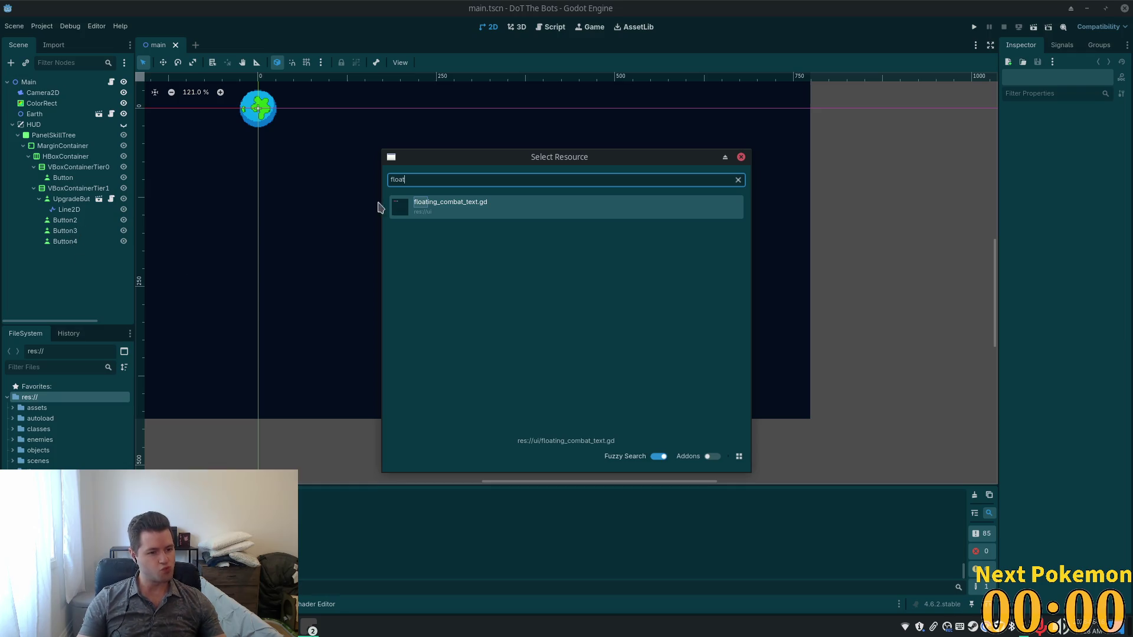
pyautogui.click(741, 157)
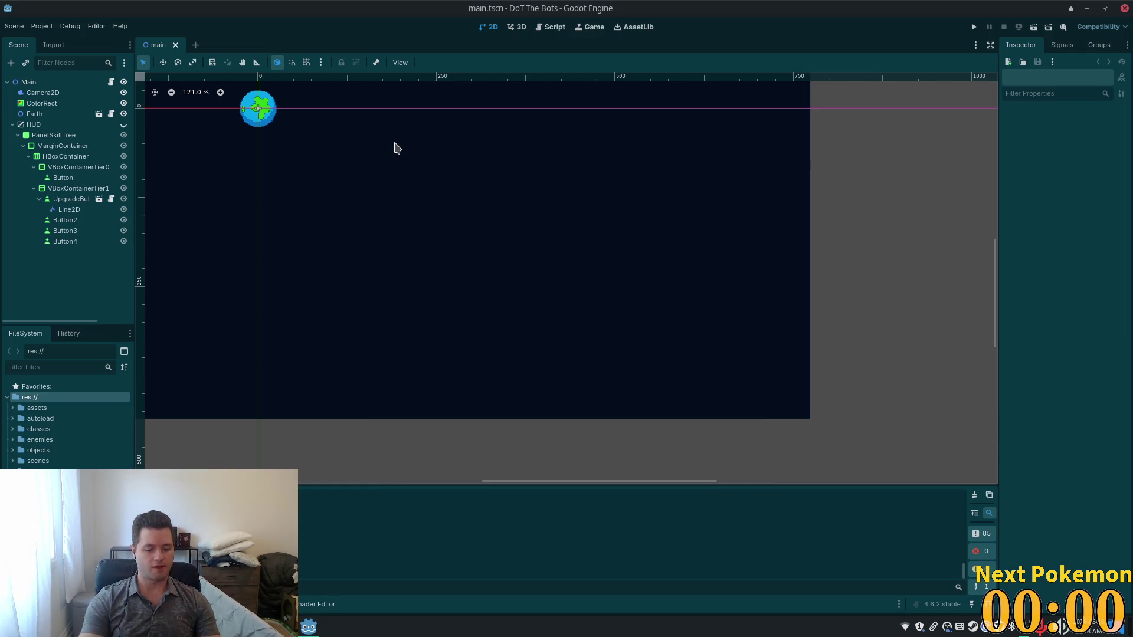
pyautogui.hotkey('alt', 'shift', 'o')
pyautogui.write('vn_')
pyautogui.press('Down')
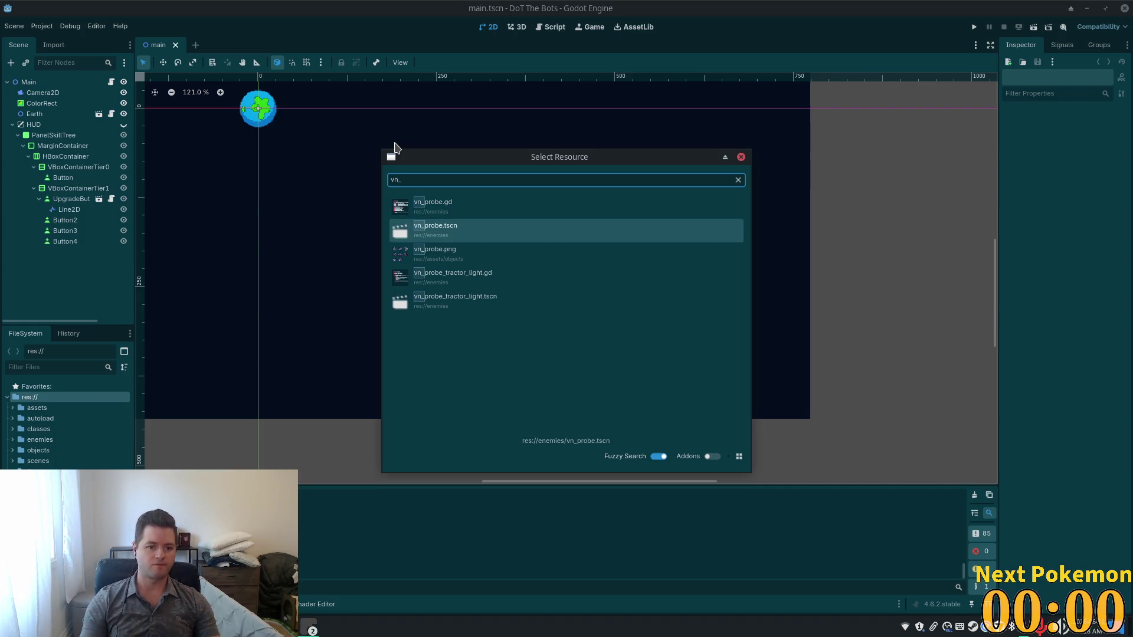
pyautogui.press('Return')
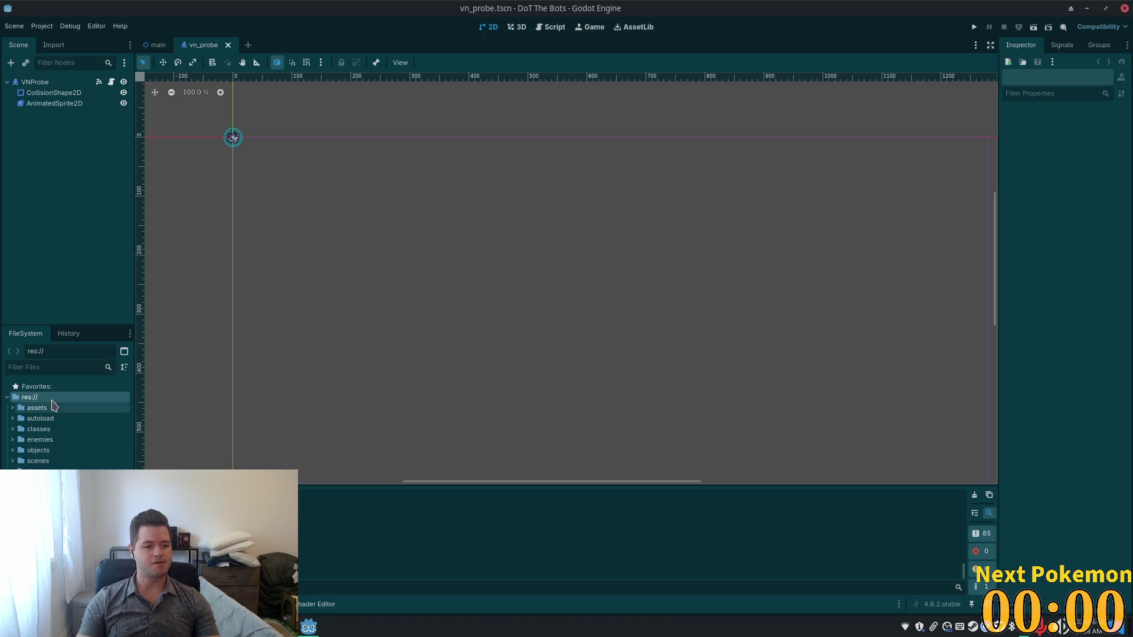
# Step: Quick-open main.tscn through a resource search for 'main'
pyautogui.hotkey('alt', 'shift', 'o')
pyautogui.write('main')
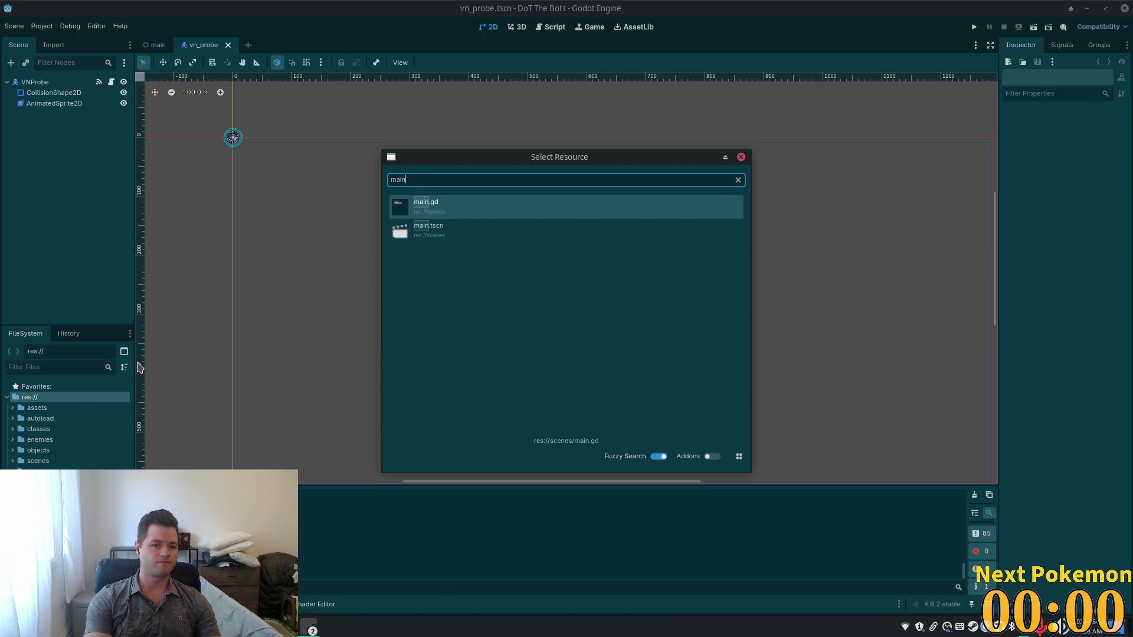
pyautogui.doubleClick(435, 236)
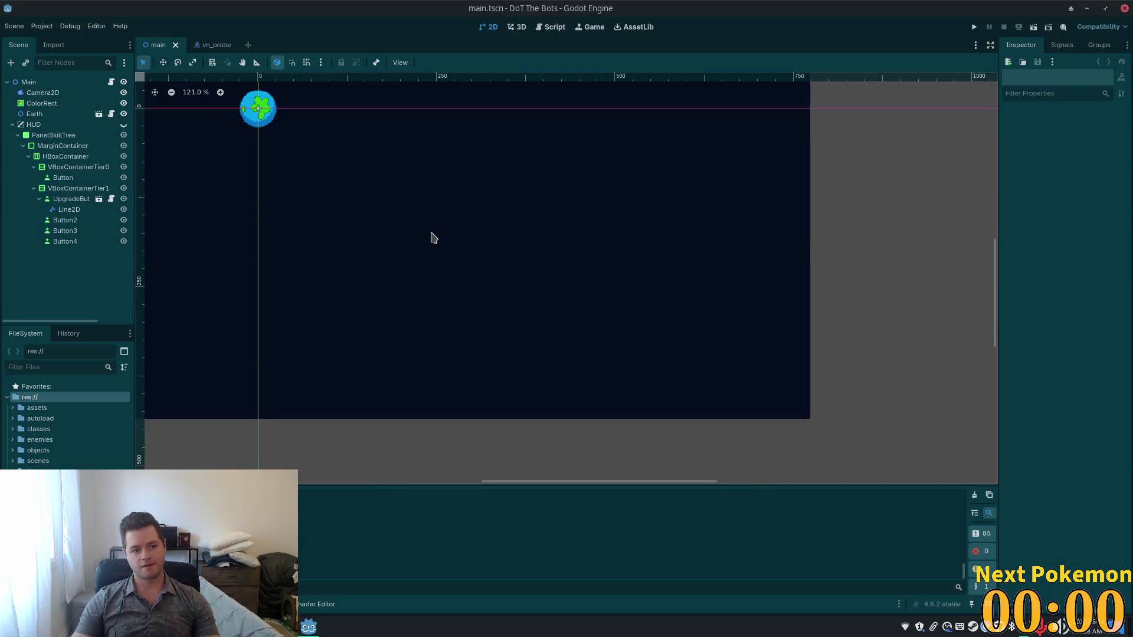
# Step: Collapse the VBoxContainerTier1 and PanelSkillTree branches, then run the game
pyautogui.click(34, 188)
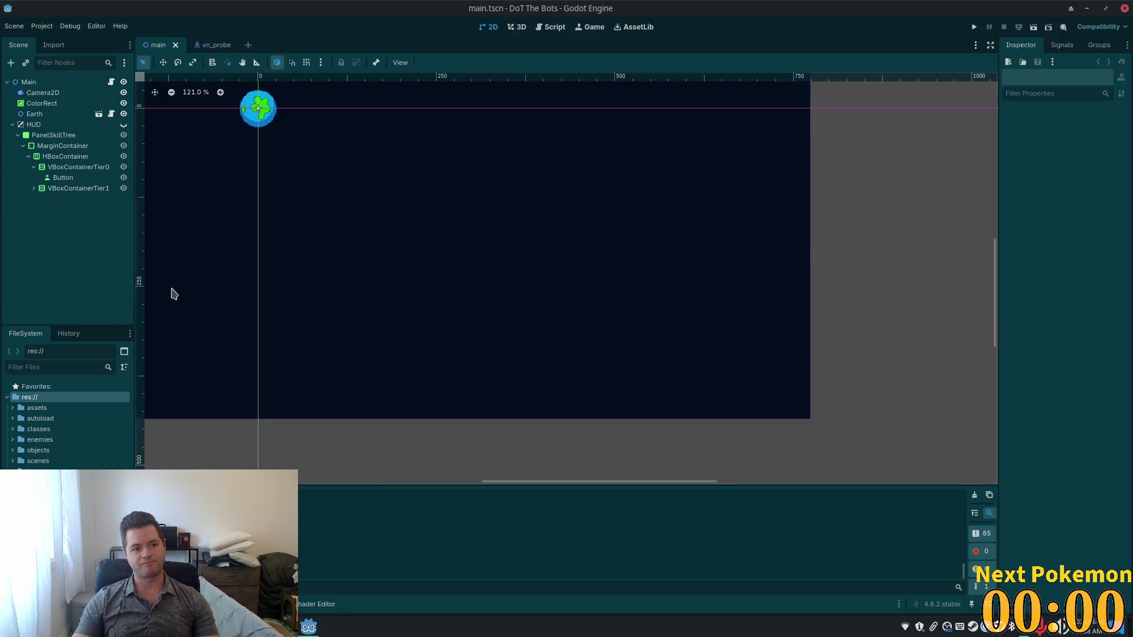
pyautogui.click(17, 135)
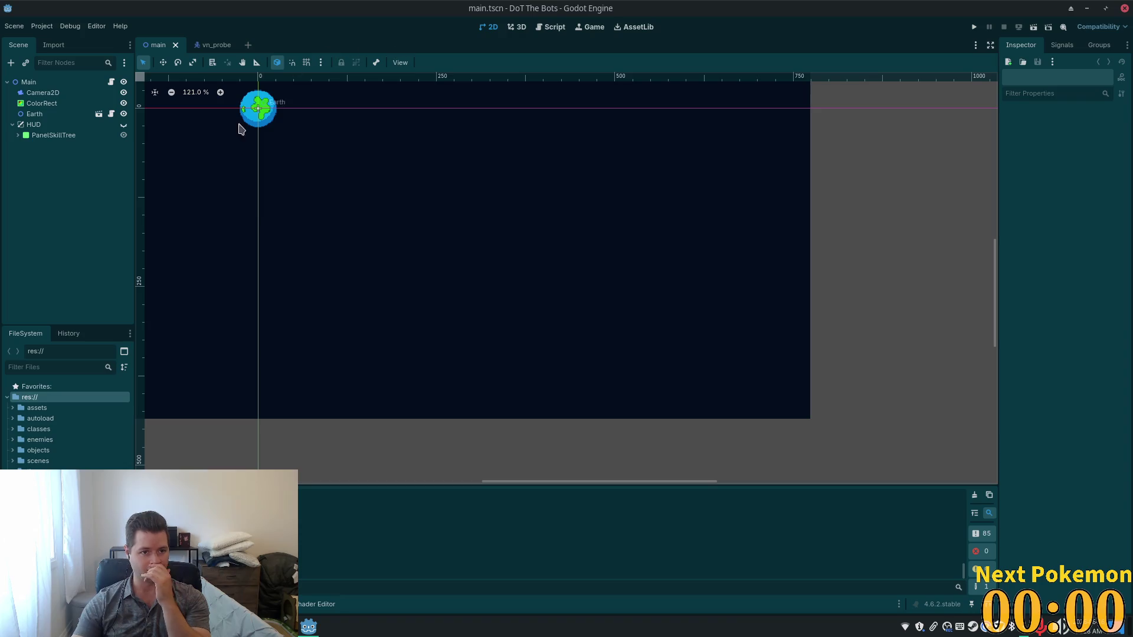
pyautogui.click(974, 27)
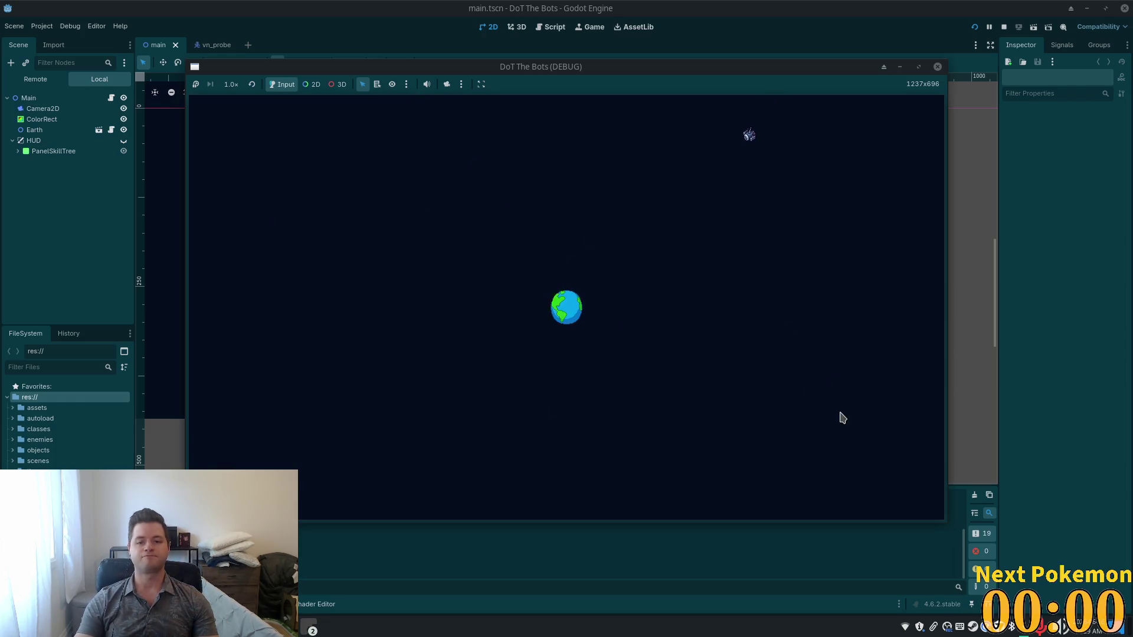
# Step: Stop the game, return to the vn_probe scene tab, and bring up the alchemy-todo notes
pyautogui.click(1003, 26)
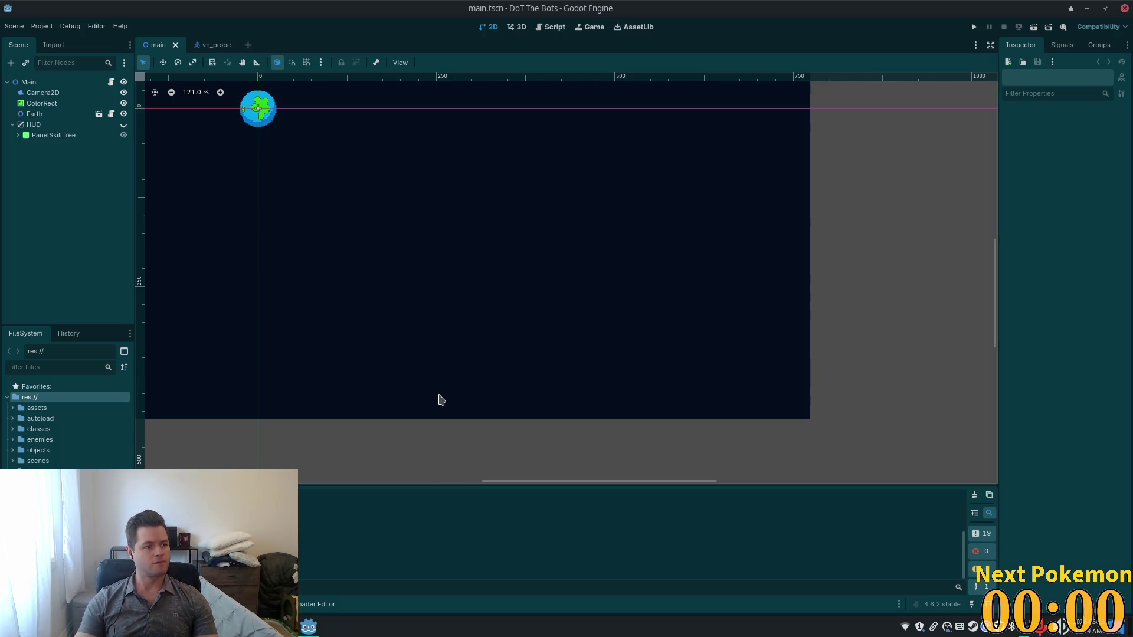
pyautogui.scroll(-3, 568, 387)
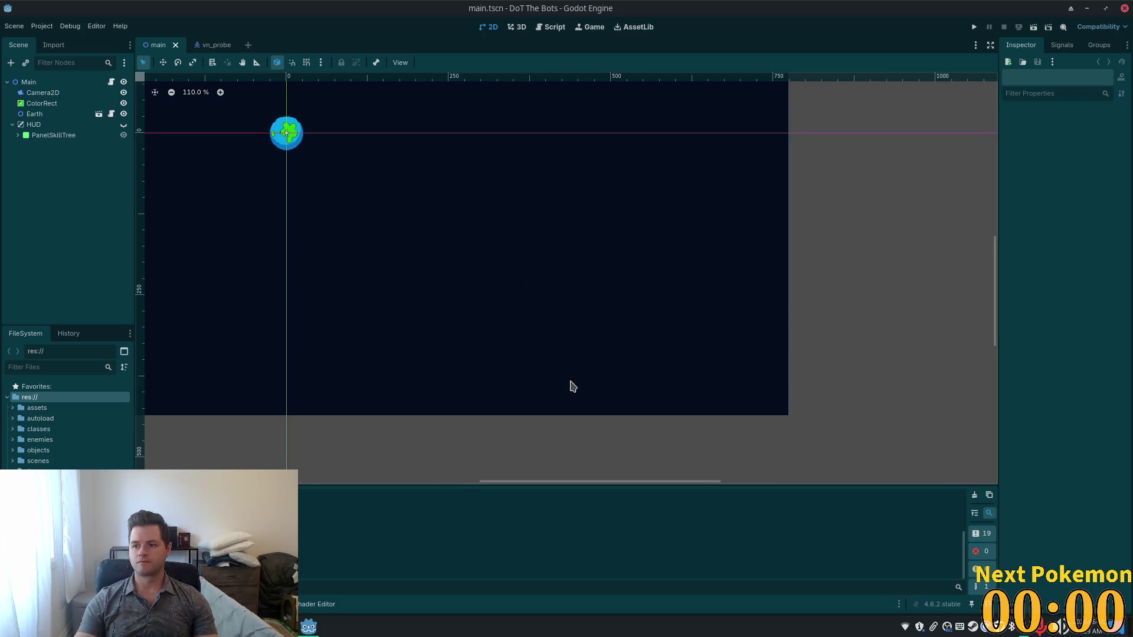
pyautogui.click(34, 125)
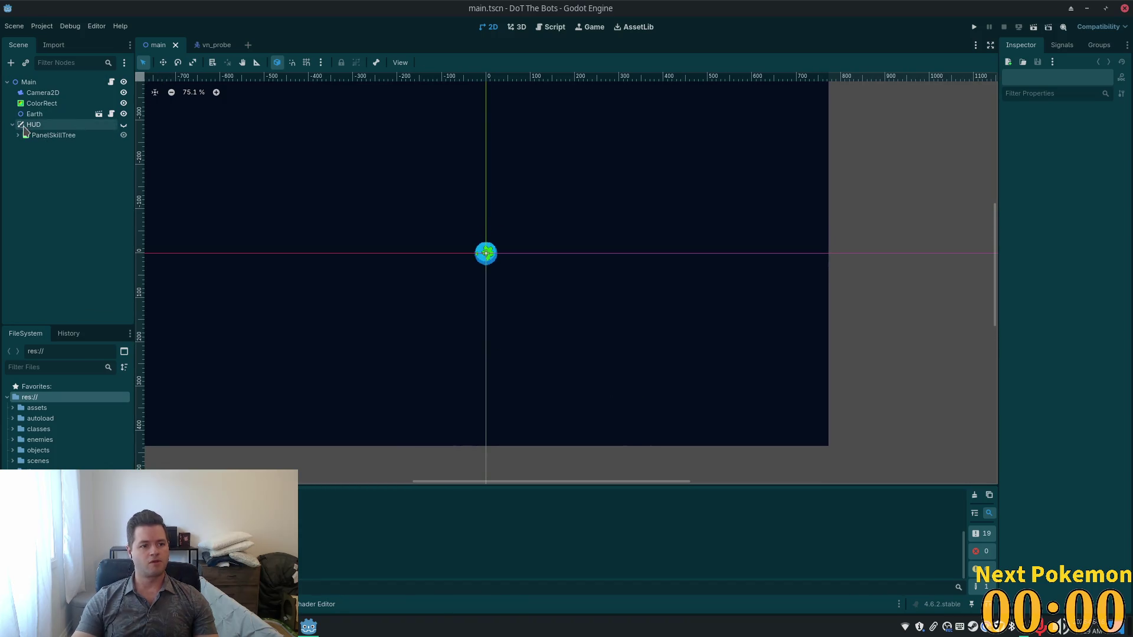
pyautogui.click(212, 45)
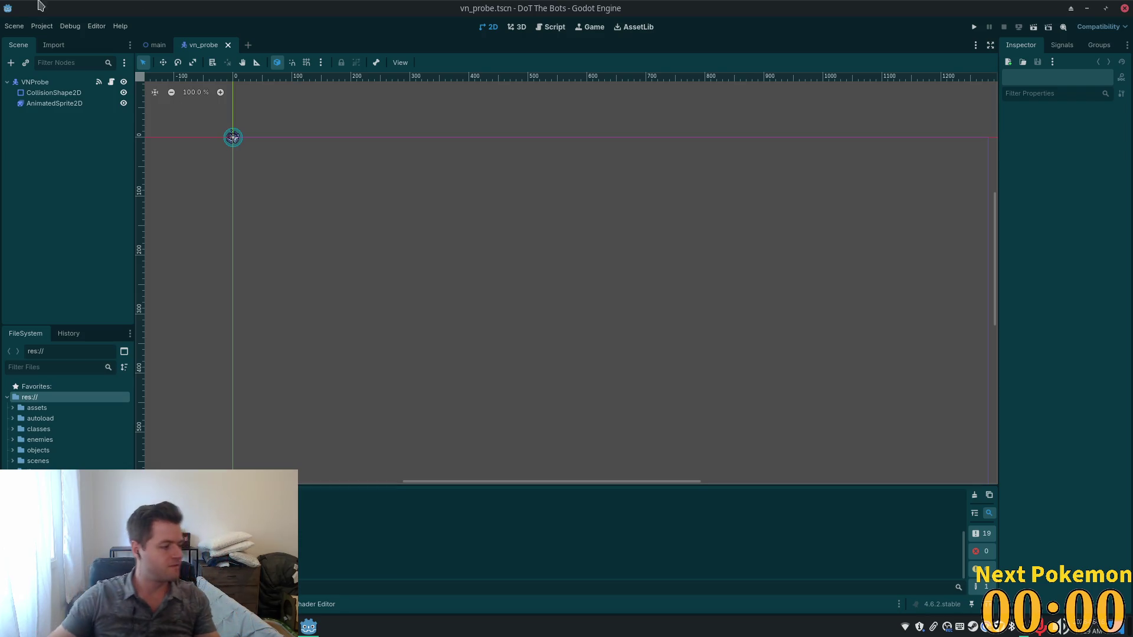
pyautogui.press('super')
pyautogui.press('Return')
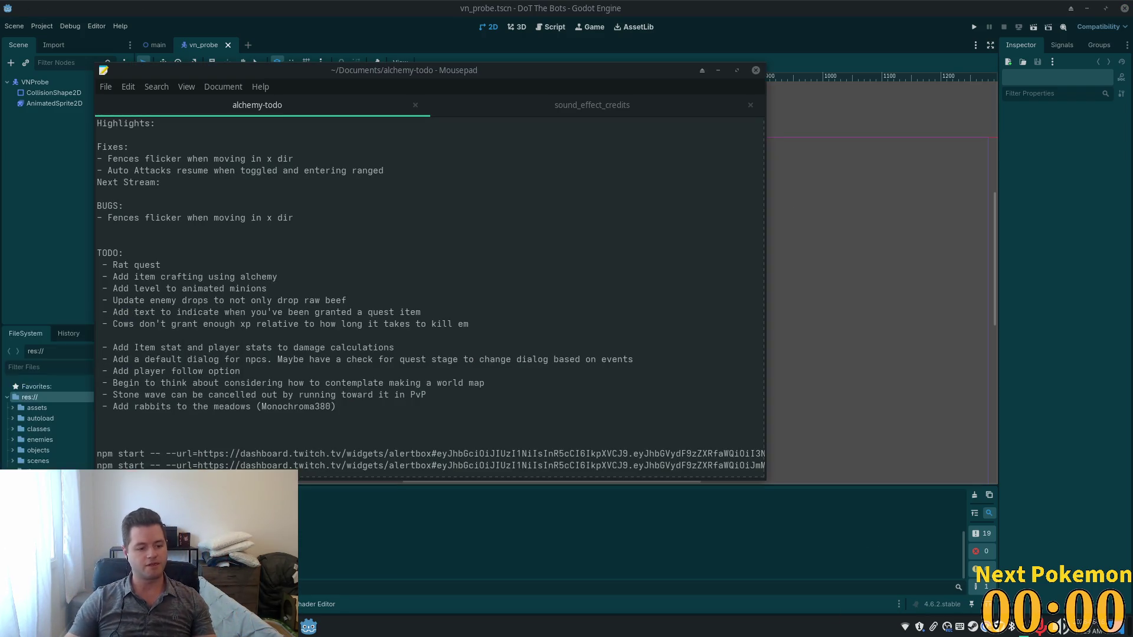
pyautogui.click(814, 273)
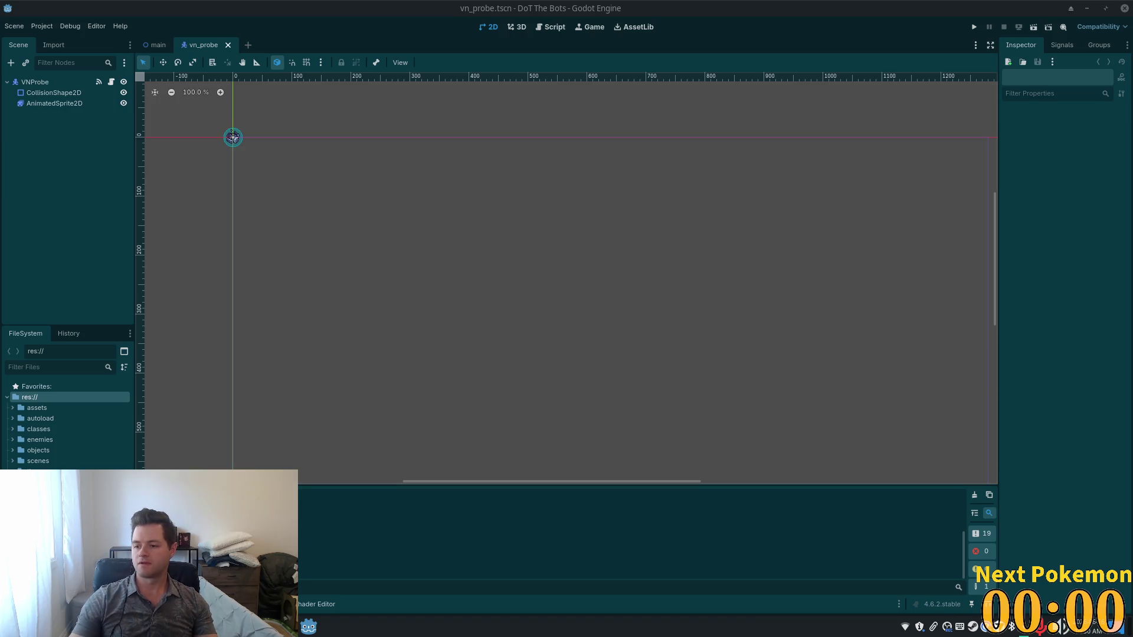
# Step: Reload vn_probe from disk and zoom in on the FloatingCombatText label
pyautogui.click(550, 400)
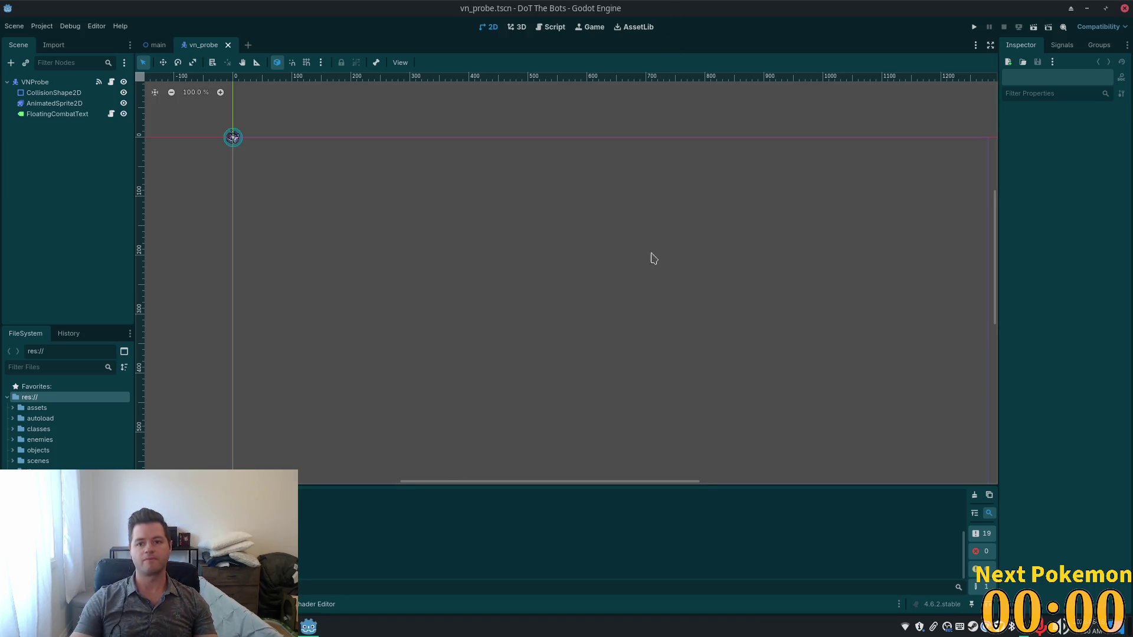
pyautogui.click(56, 114)
pyautogui.press('f')
pyautogui.scroll(4, 572, 289)
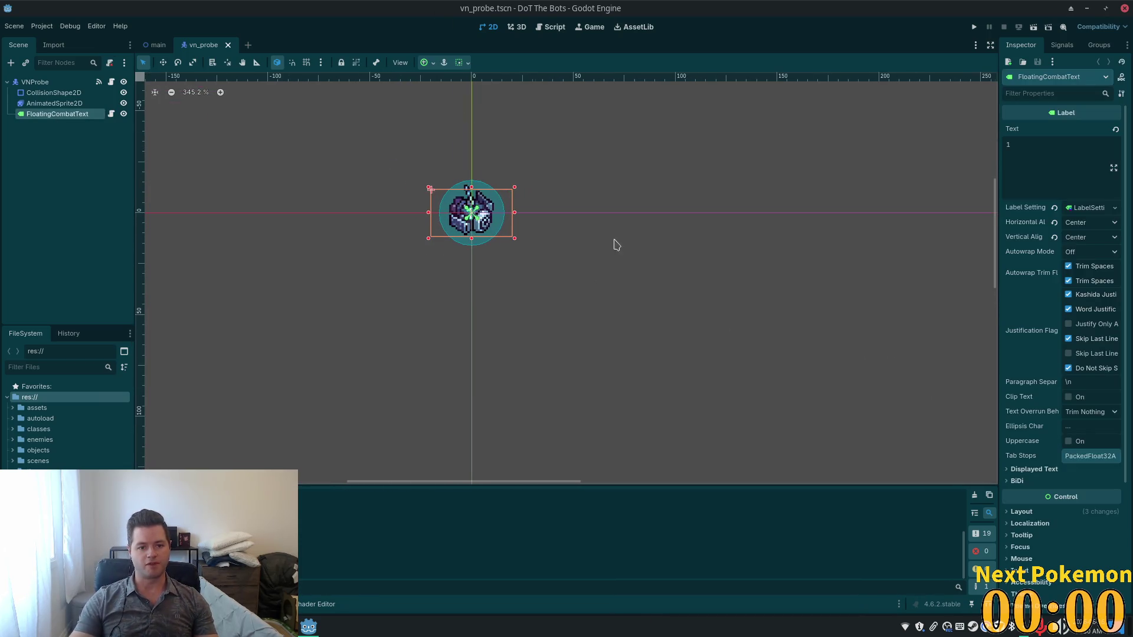
pyautogui.press('f')
pyautogui.scroll(1, 546, 277)
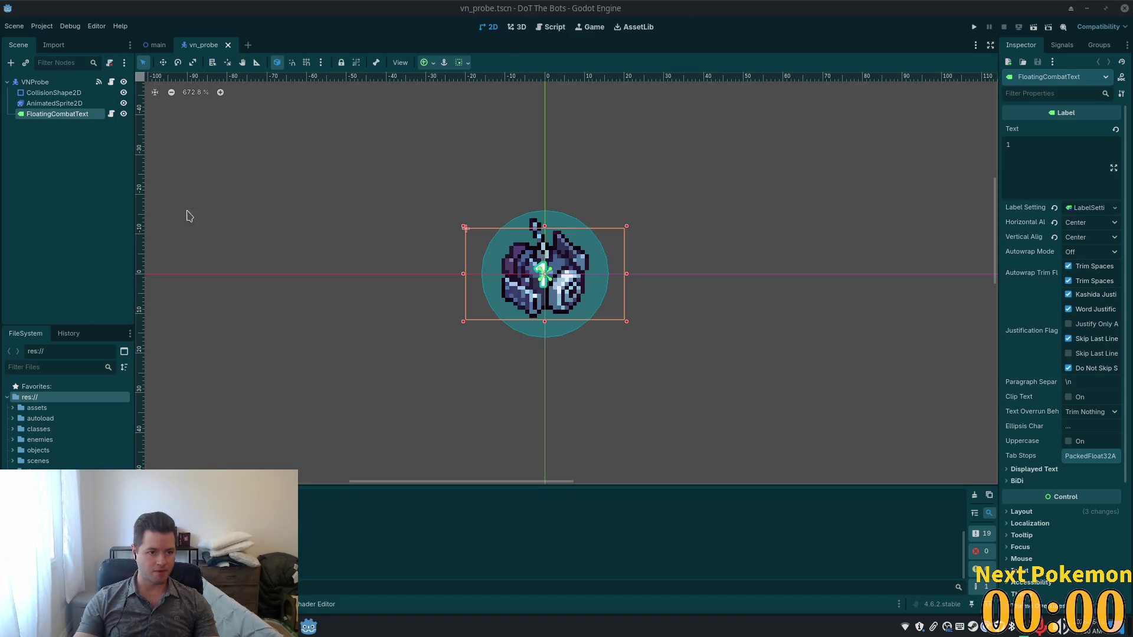
# Step: Save the FloatingCombatText label branch as floating_combat_text.tscn in the res://ui folder
pyautogui.rightClick(57, 115)
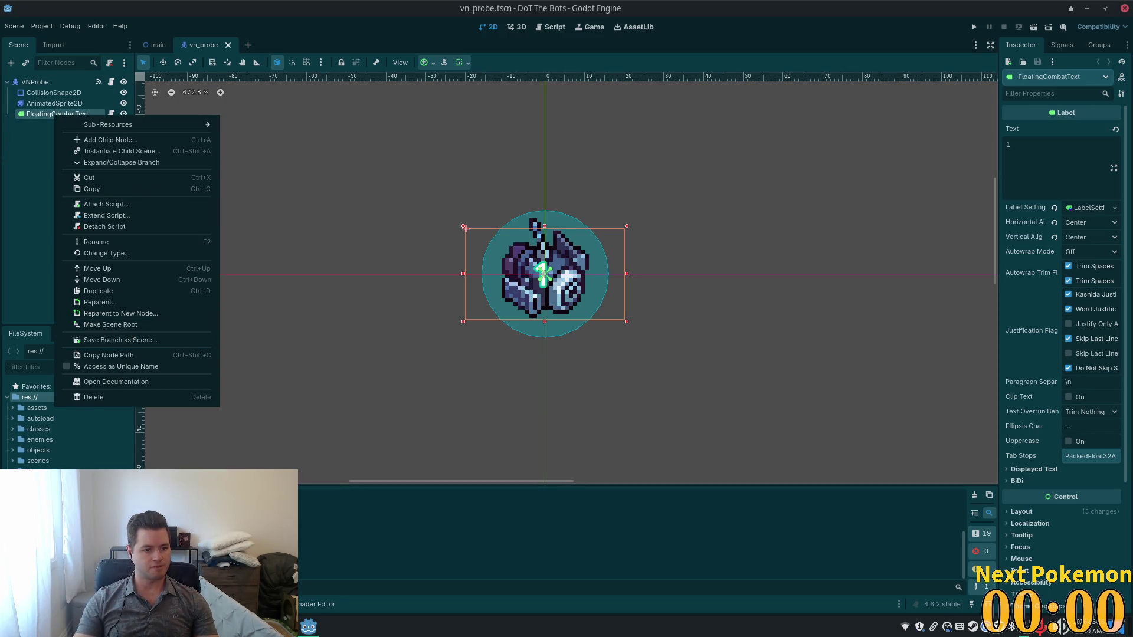
pyautogui.click(149, 344)
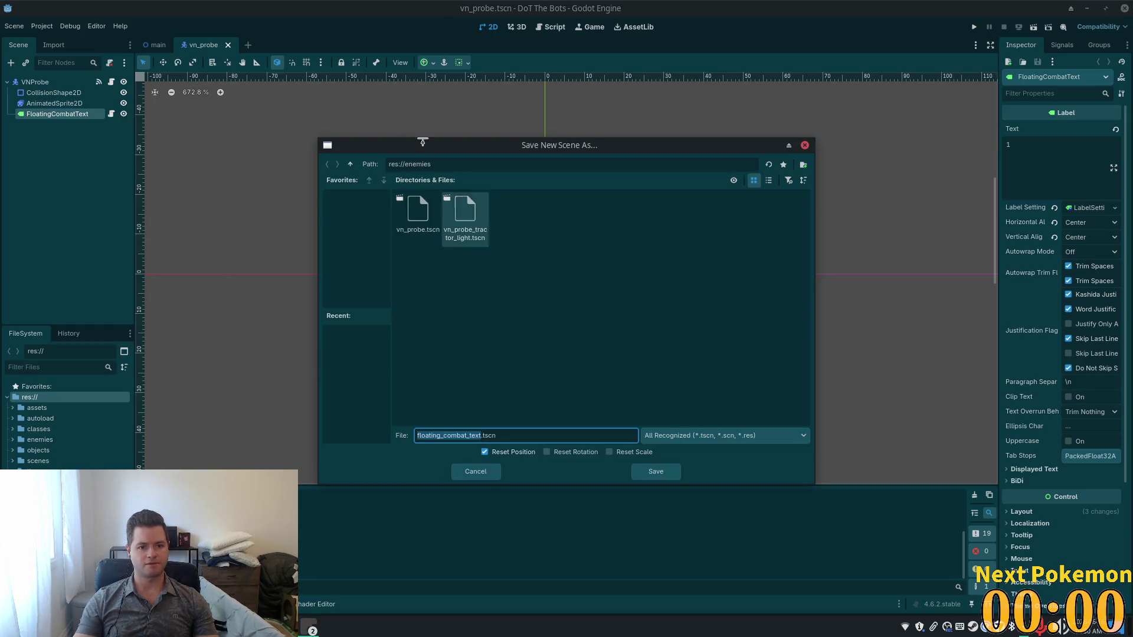
pyautogui.click(350, 164)
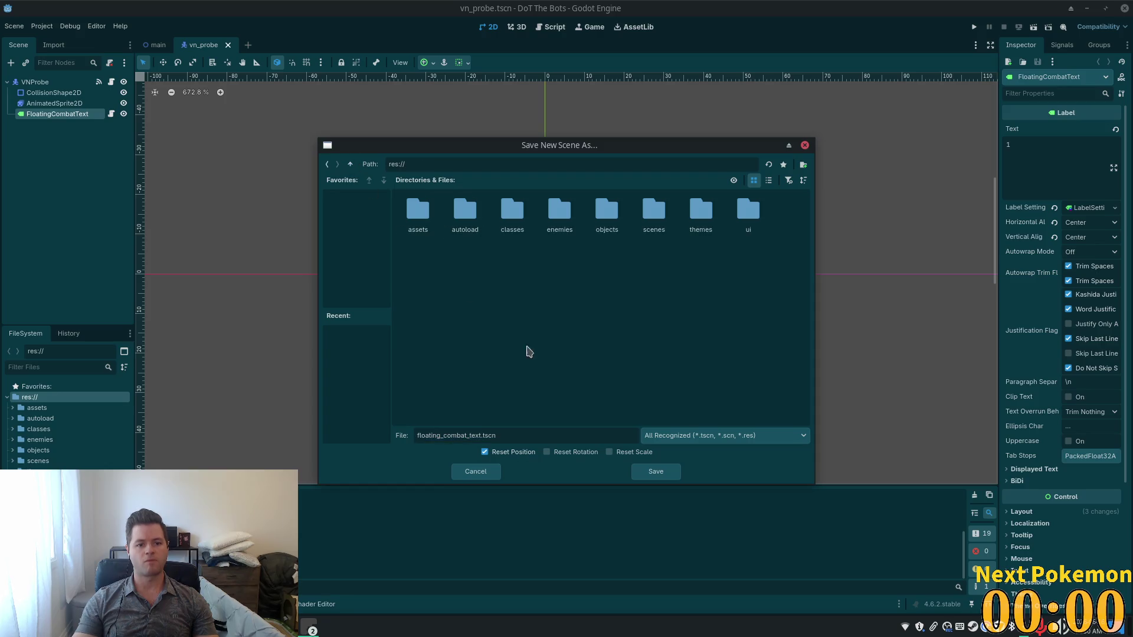
pyautogui.doubleClick(749, 207)
pyautogui.click(655, 471)
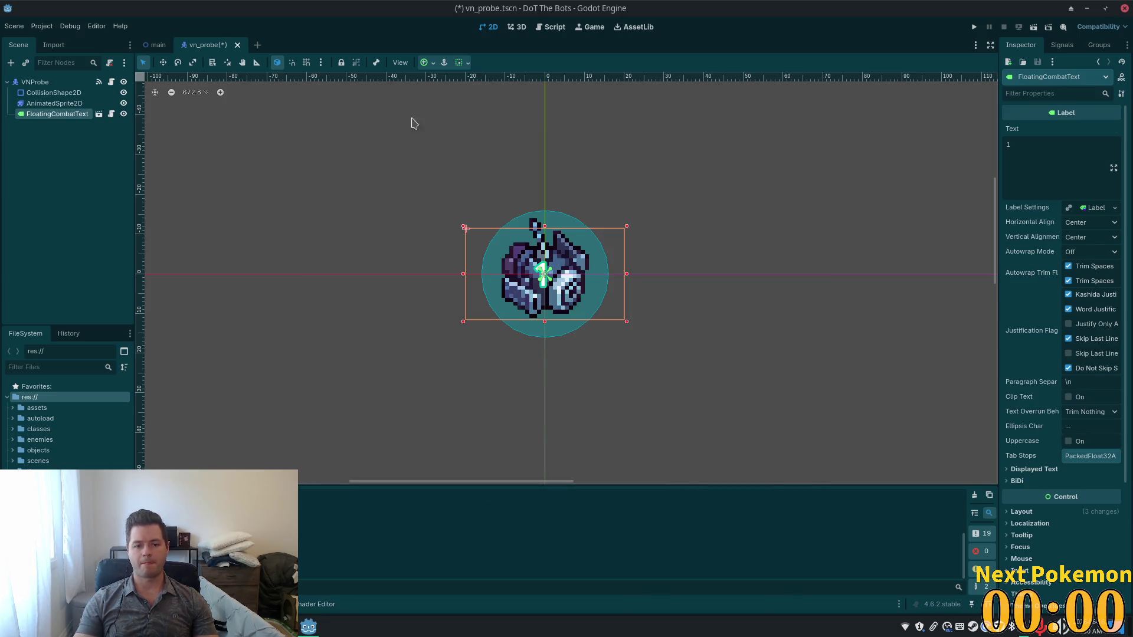
# Step: Check the new floating_combat_text scene's label, then return to vn_probe and switch to Cursor
pyautogui.click(99, 113)
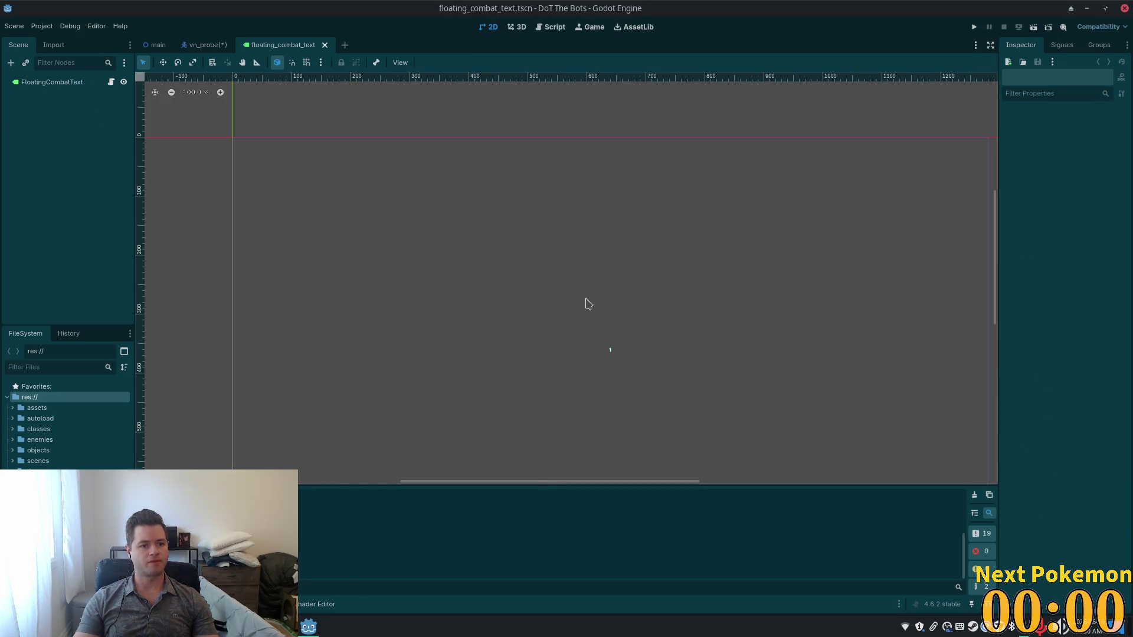
pyautogui.click(56, 82)
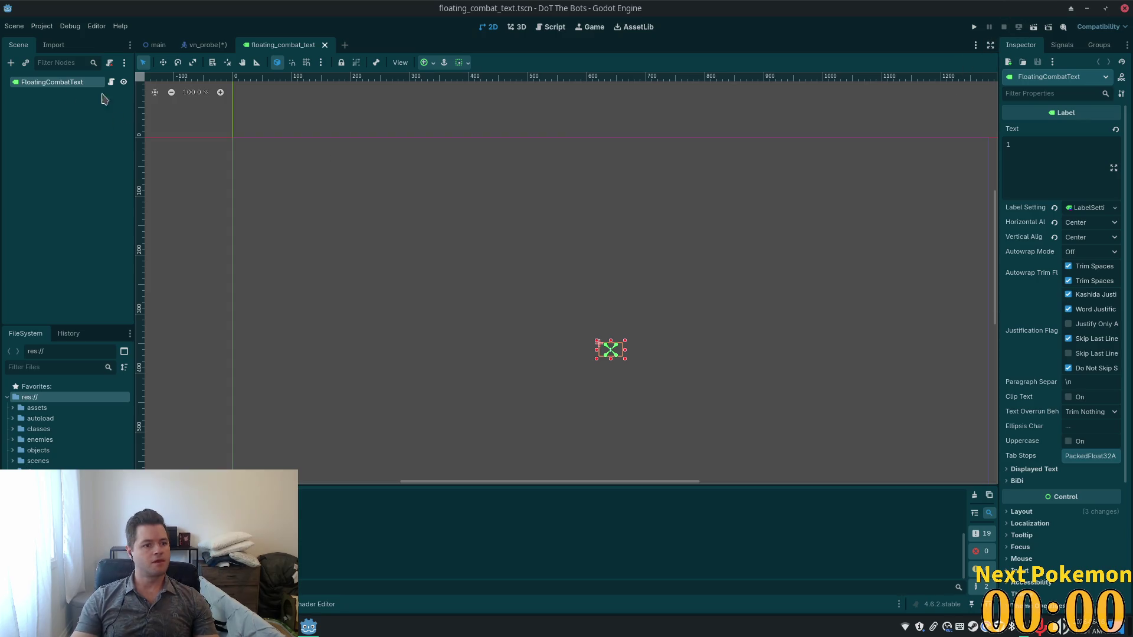
pyautogui.click(209, 45)
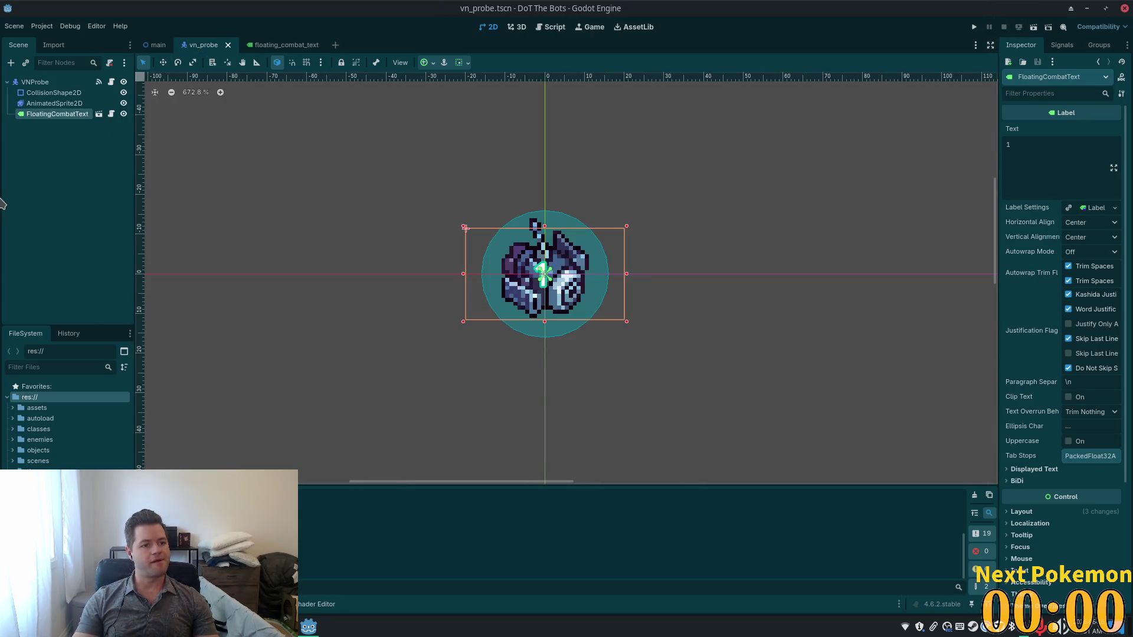
pyautogui.hotkey('alt', 'Tab')
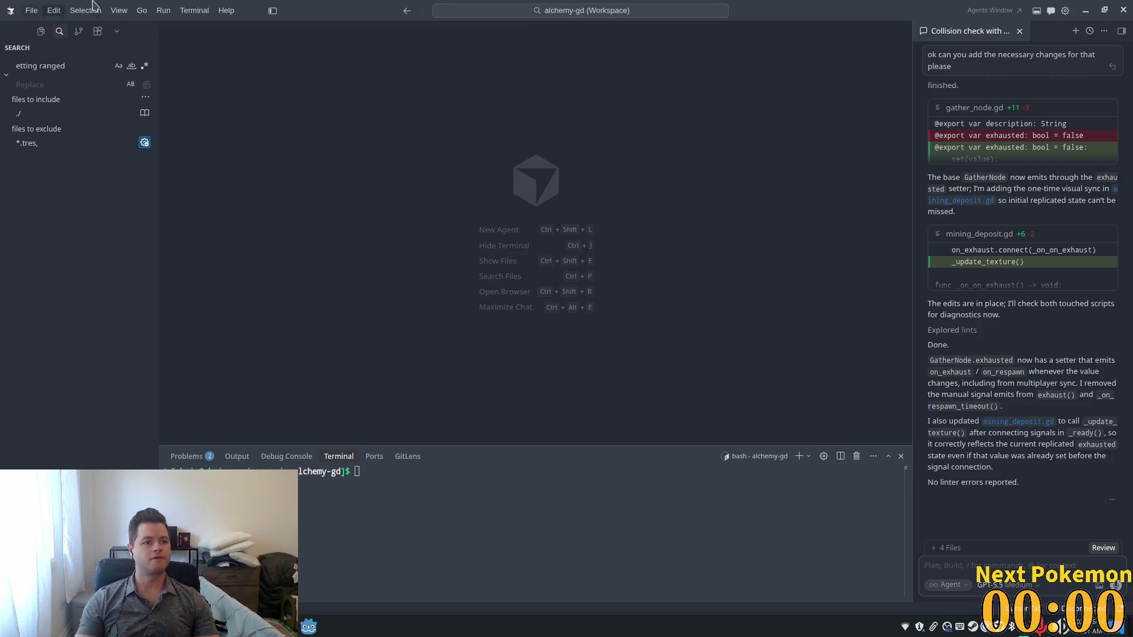
pyautogui.click(32, 10)
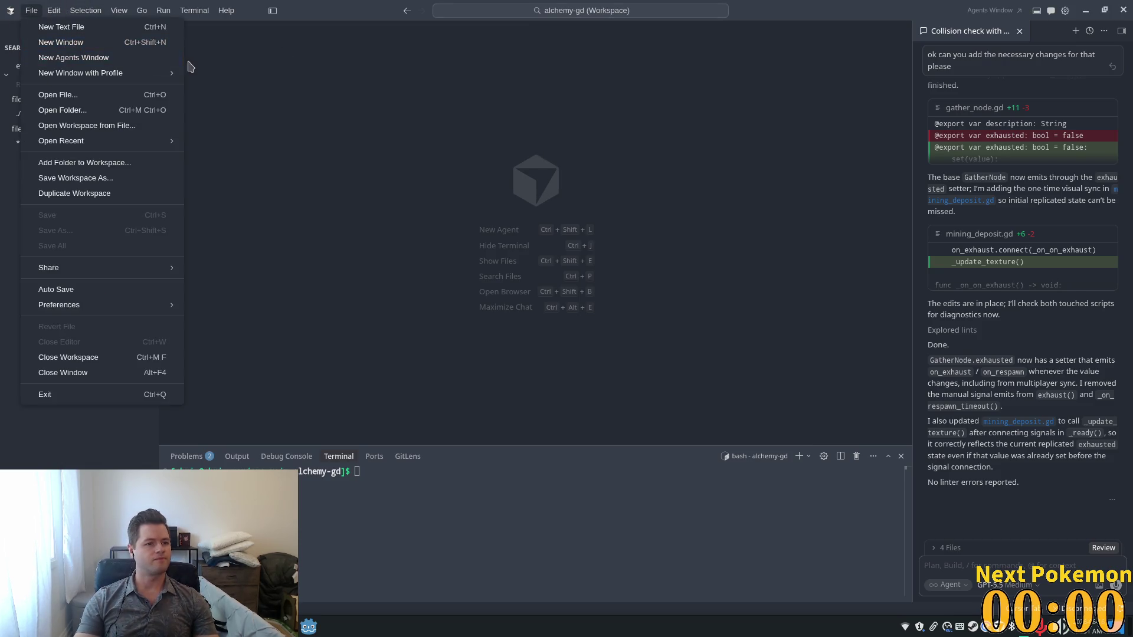
pyautogui.click(82, 108)
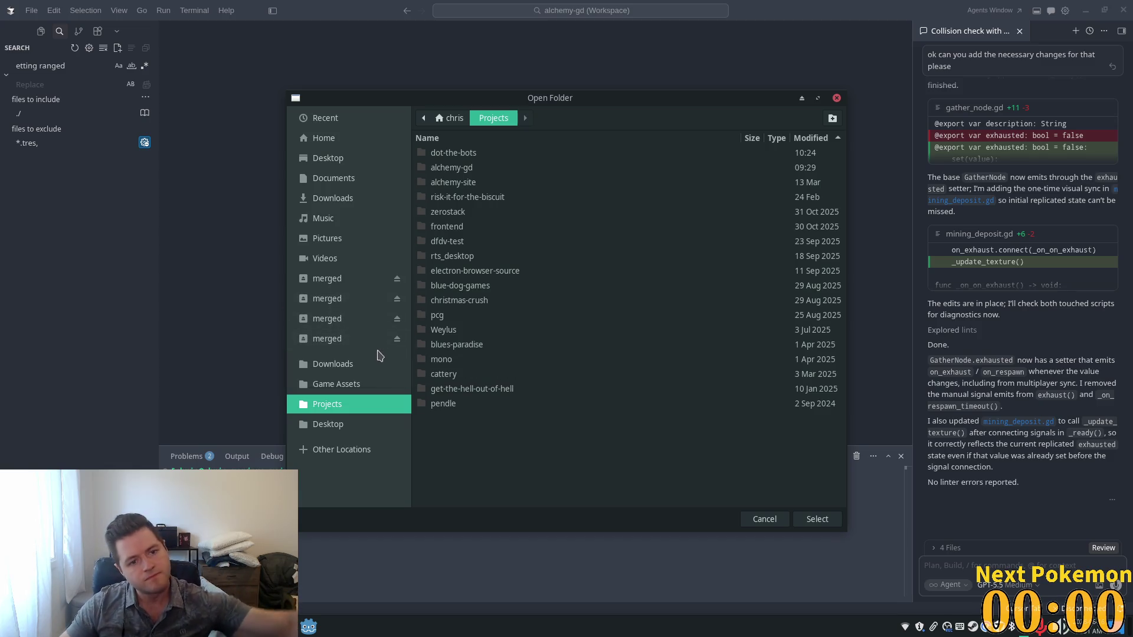
pyautogui.click(526, 152)
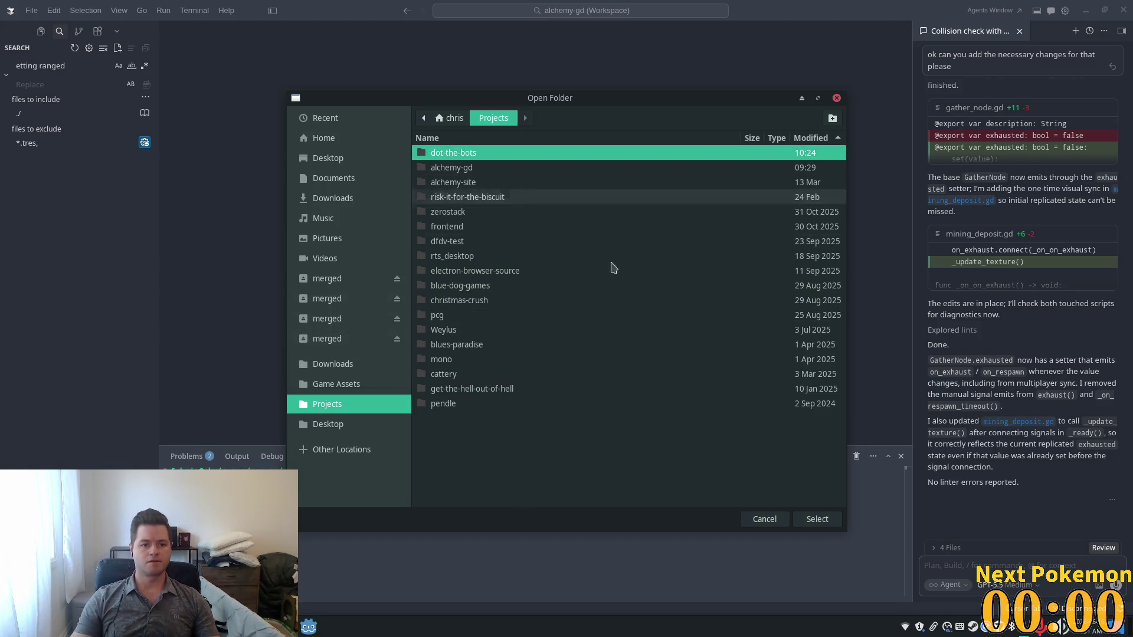
pyautogui.click(815, 522)
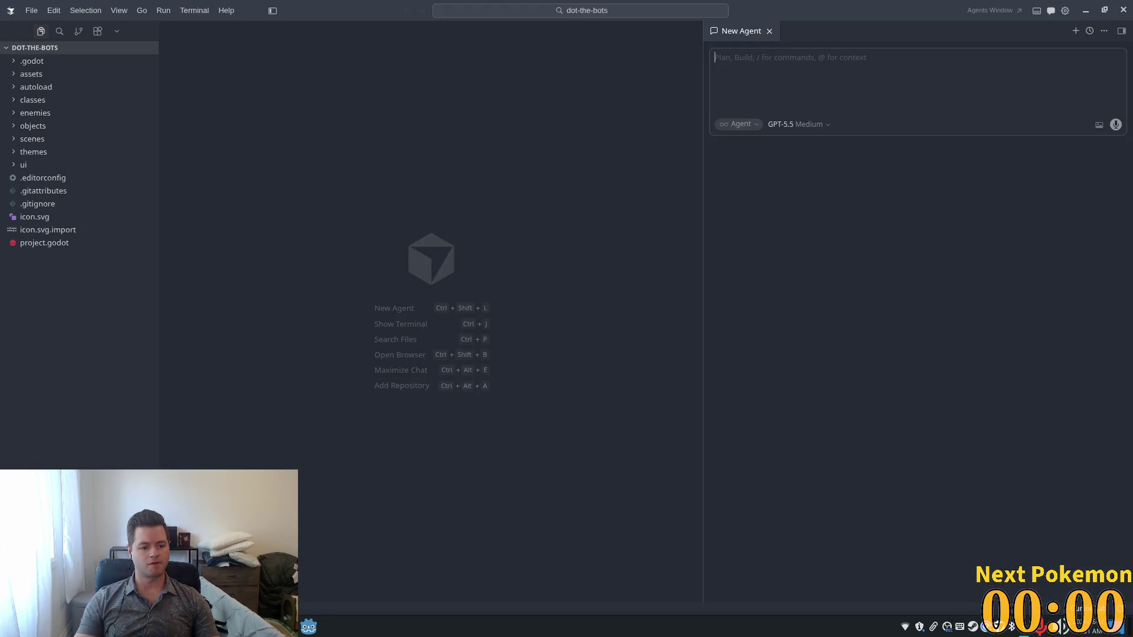
# Step: Open floating_combat_text.gd via quick search 'float' and start a new line below extends Label
pyautogui.hotkey('alt', 'Tab')
pyautogui.hotkey('alt', 'Tab')
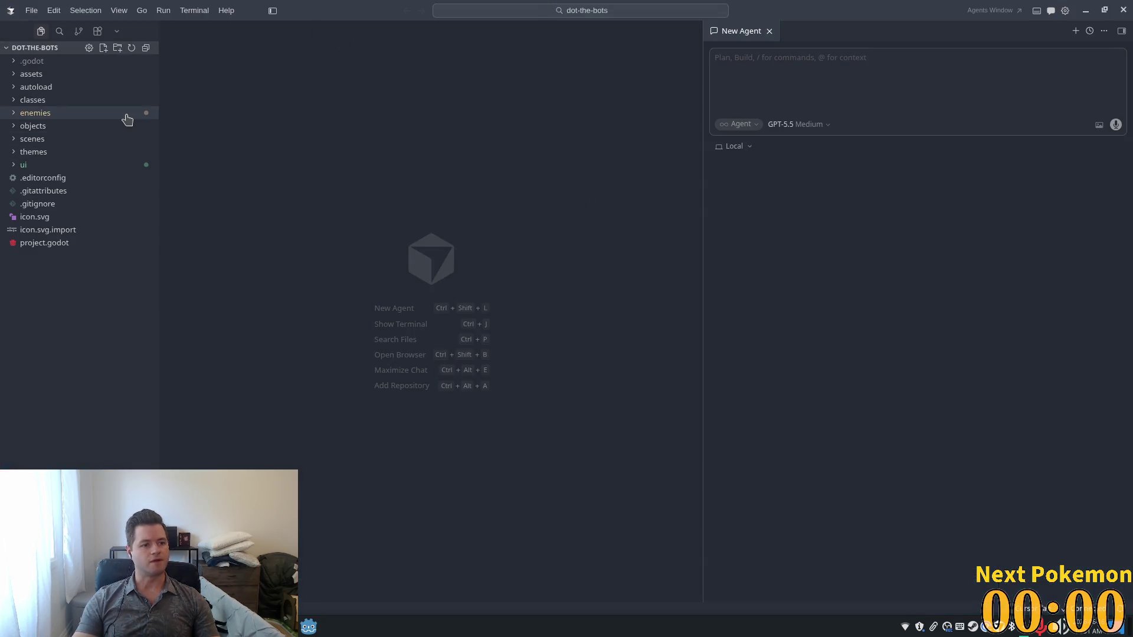
pyautogui.hotkey('ctrl', 'p')
pyautogui.write('float')
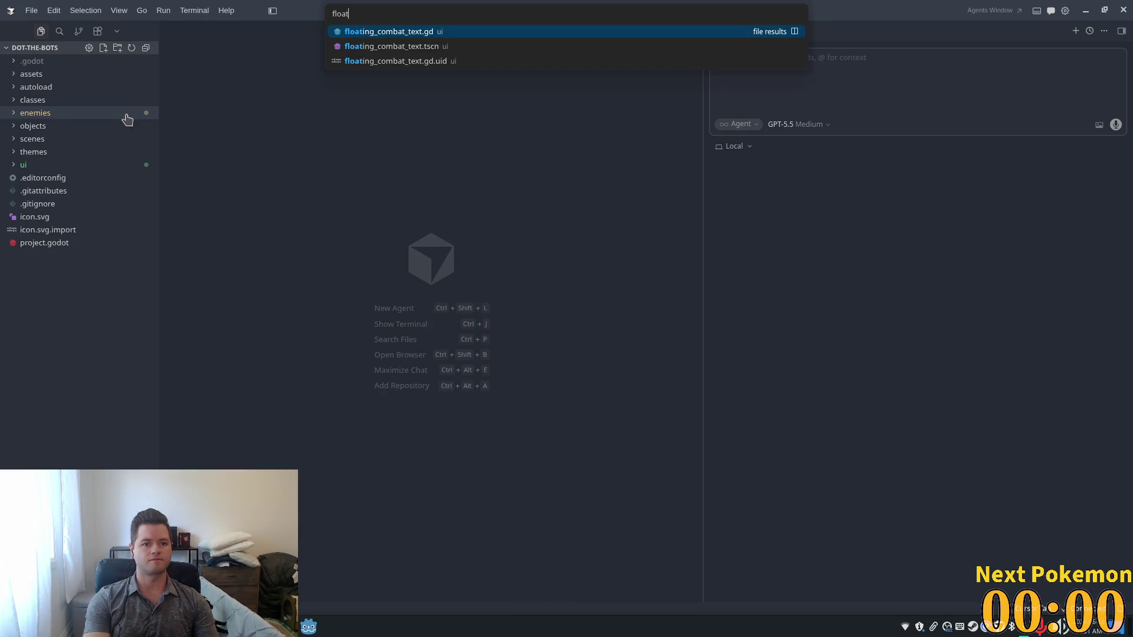
pyautogui.press('Return')
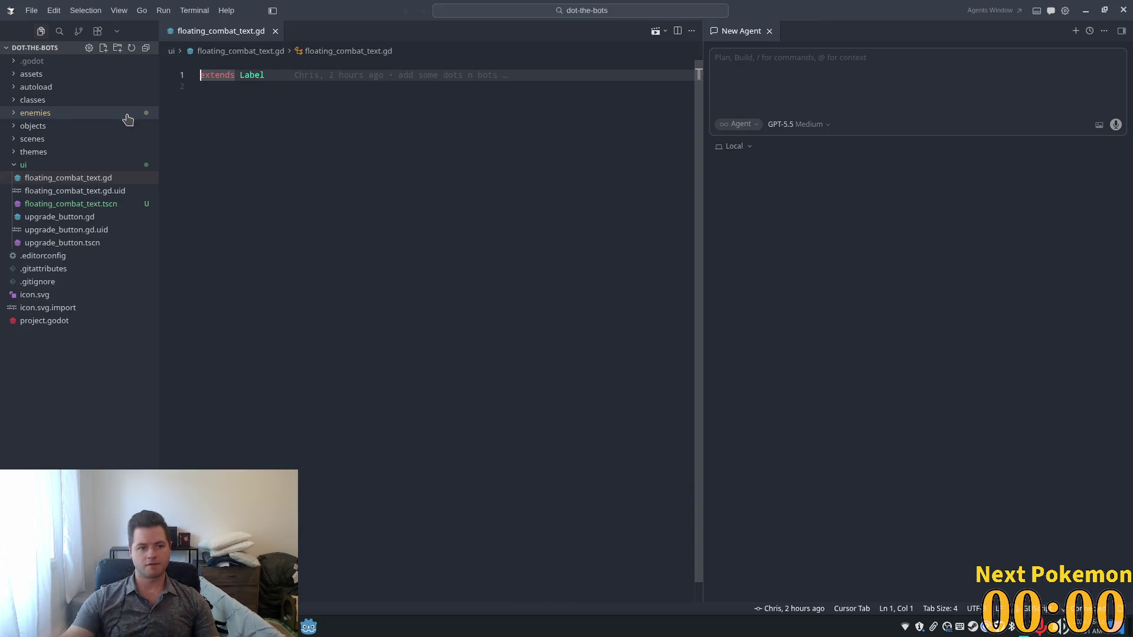
pyautogui.click(282, 133)
pyautogui.press('Return')
# Step: Insert an empty _ready function from the suggestion, dismissing the extra suggested code
pyautogui.write('fybc')
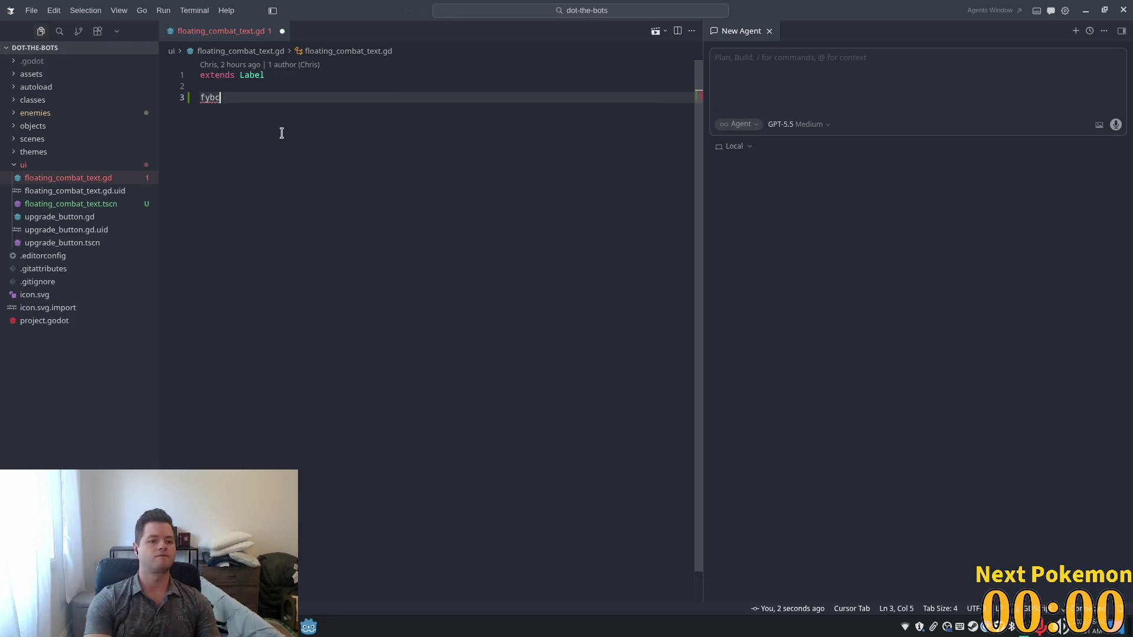
pyautogui.write('unc')
pyautogui.press('Tab')
pyautogui.press('Tab')
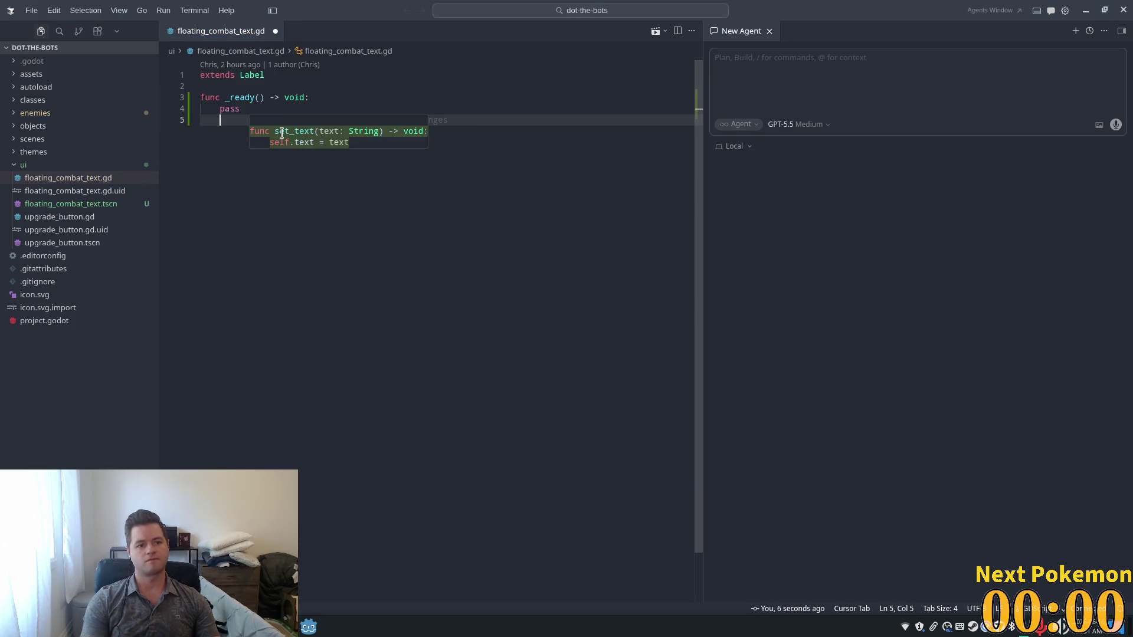
pyautogui.click(358, 87)
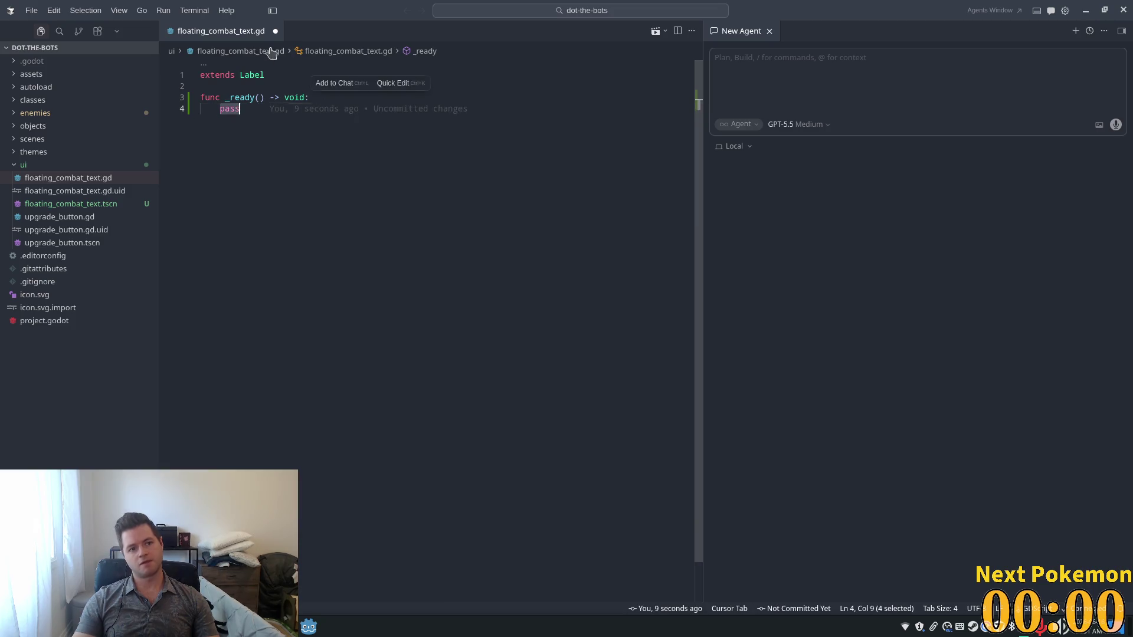
pyautogui.press('Up')
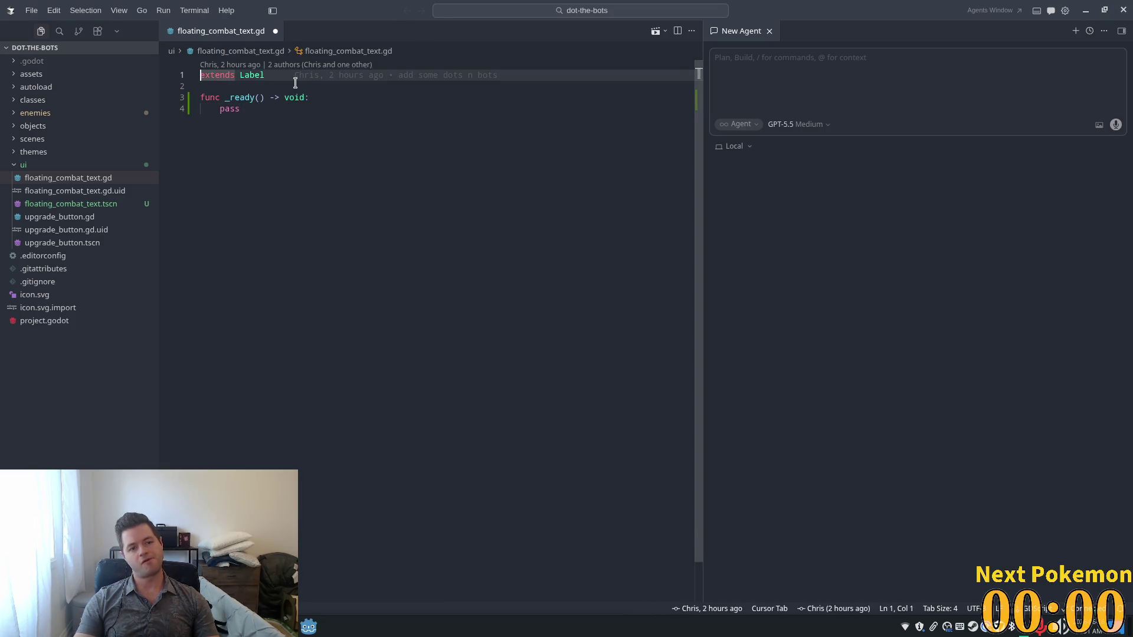
pyautogui.press('Down')
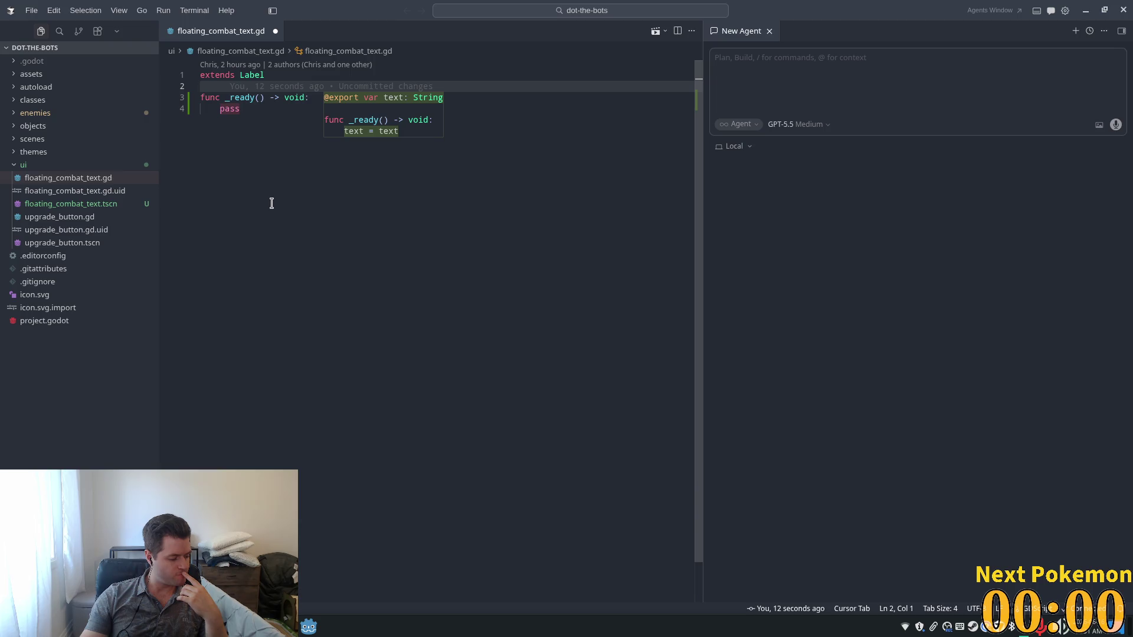
pyautogui.press('Escape')
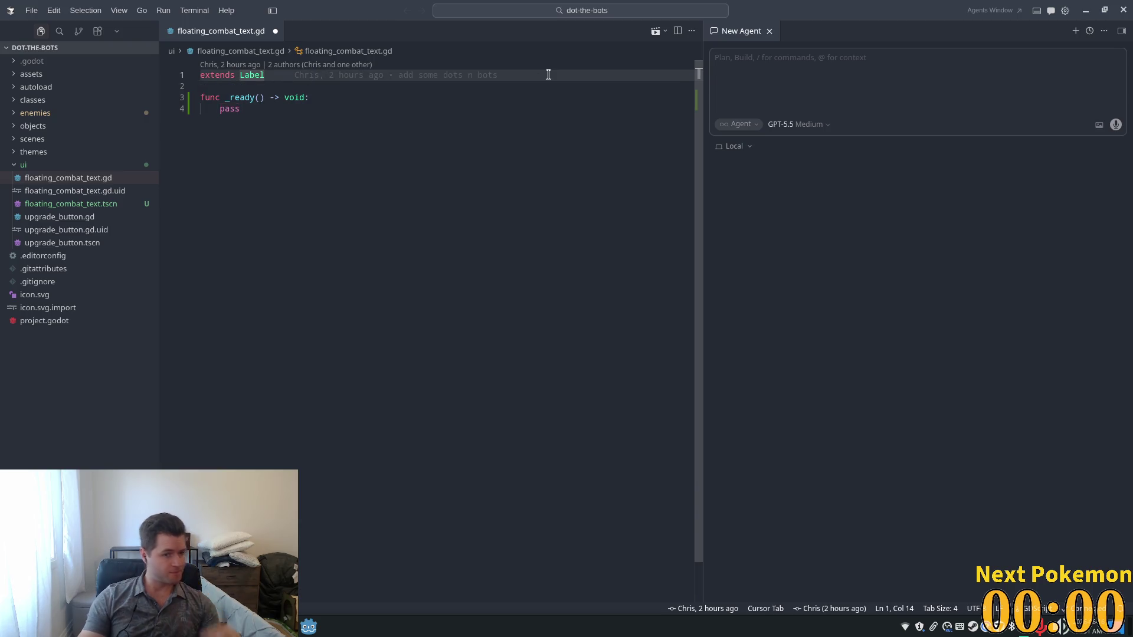
# Step: Declare var orbital_center: Vector2 = Vector2.ZERO above _ready and save the script
pyautogui.press('Return')
pyautogui.press('Return')
pyautogui.press('Up')
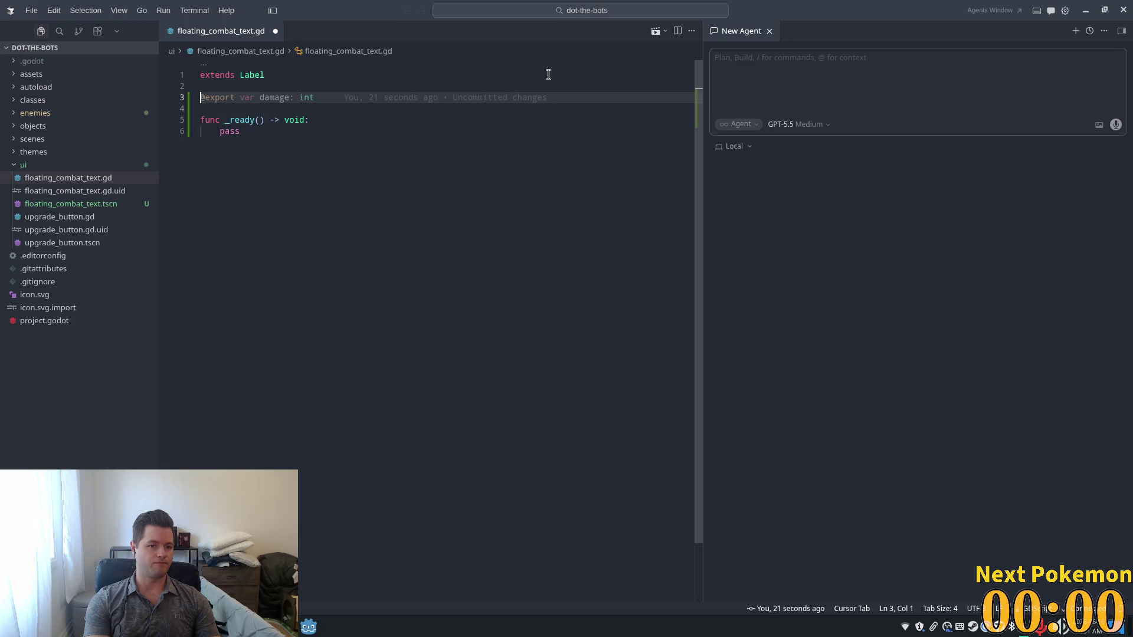
pyautogui.write('var ')
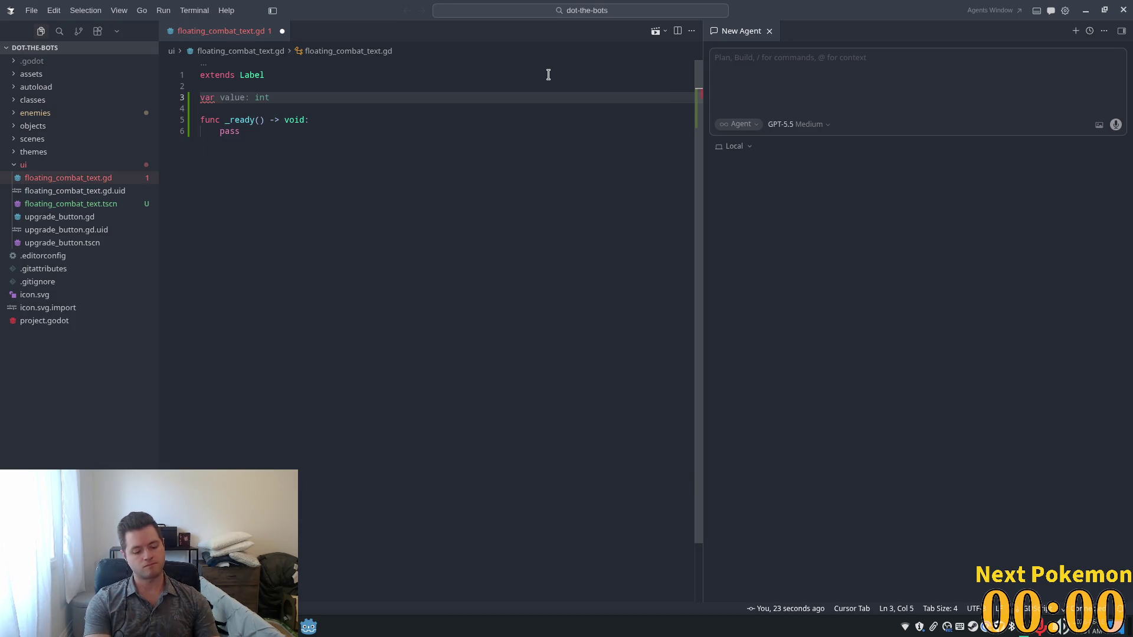
pyautogui.write('orbital_')
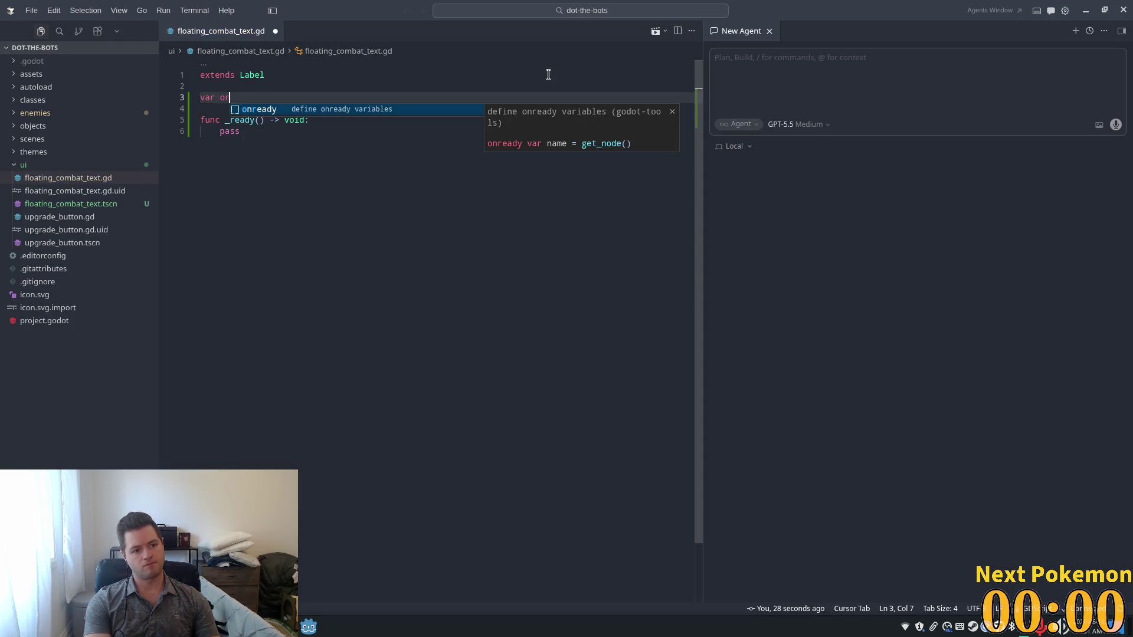
pyautogui.press('BackSpace')
pyautogui.write('center')
pyautogui.press('Tab')
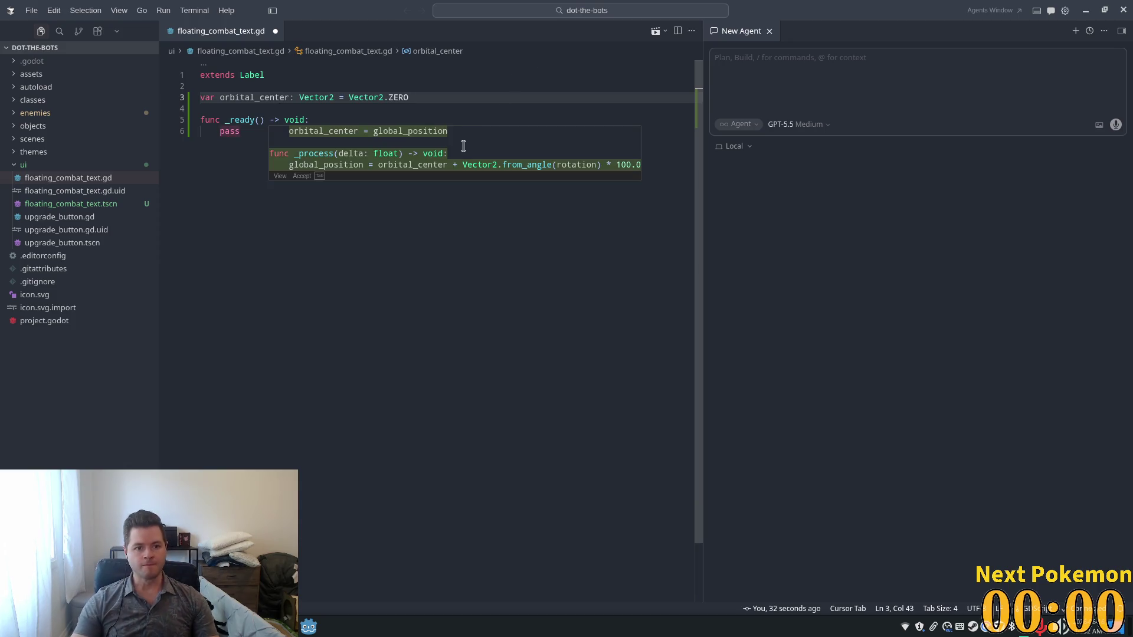
pyautogui.hotkey('ctrl', 's')
pyautogui.click(390, 175)
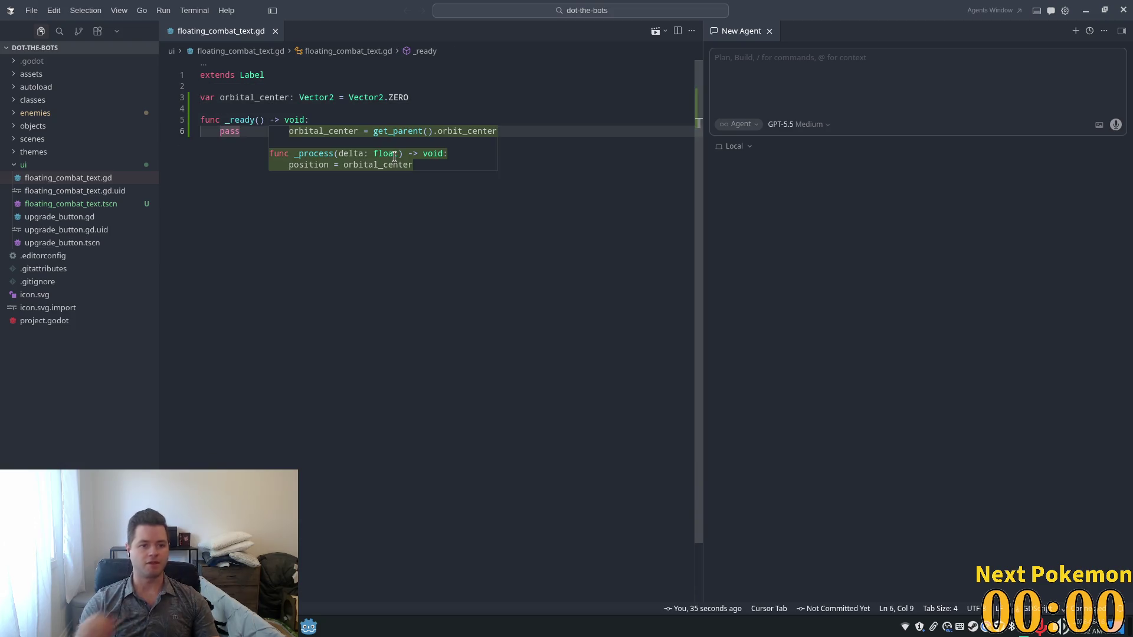
pyautogui.click(295, 109)
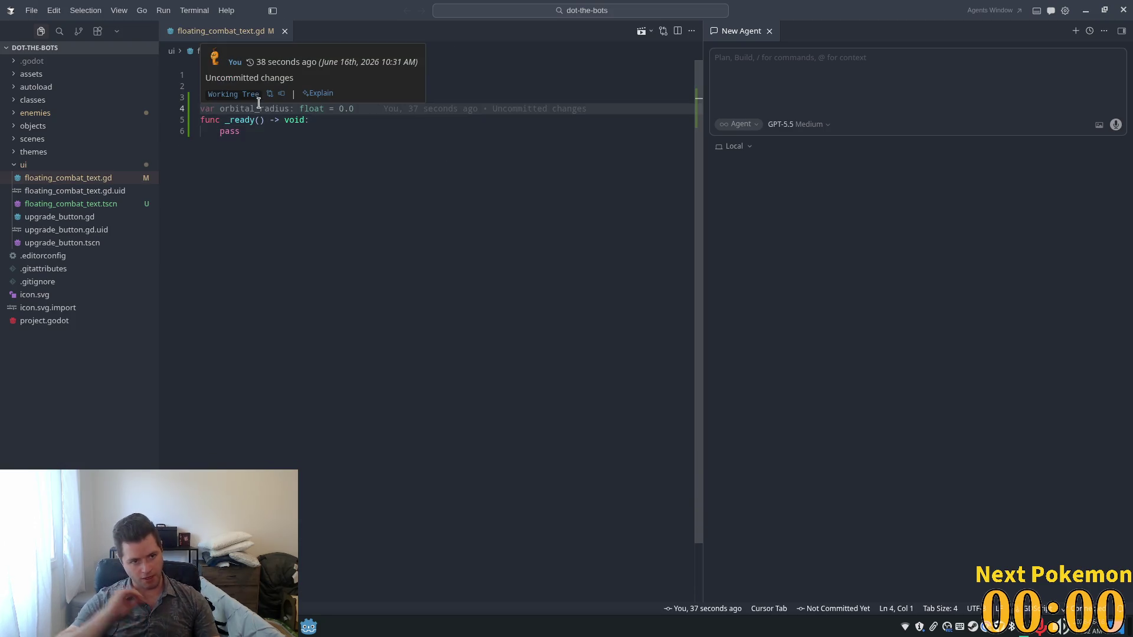
# Step: Add an unindented blank line after _ready's pass, then return to the Godot editor
pyautogui.click(330, 155)
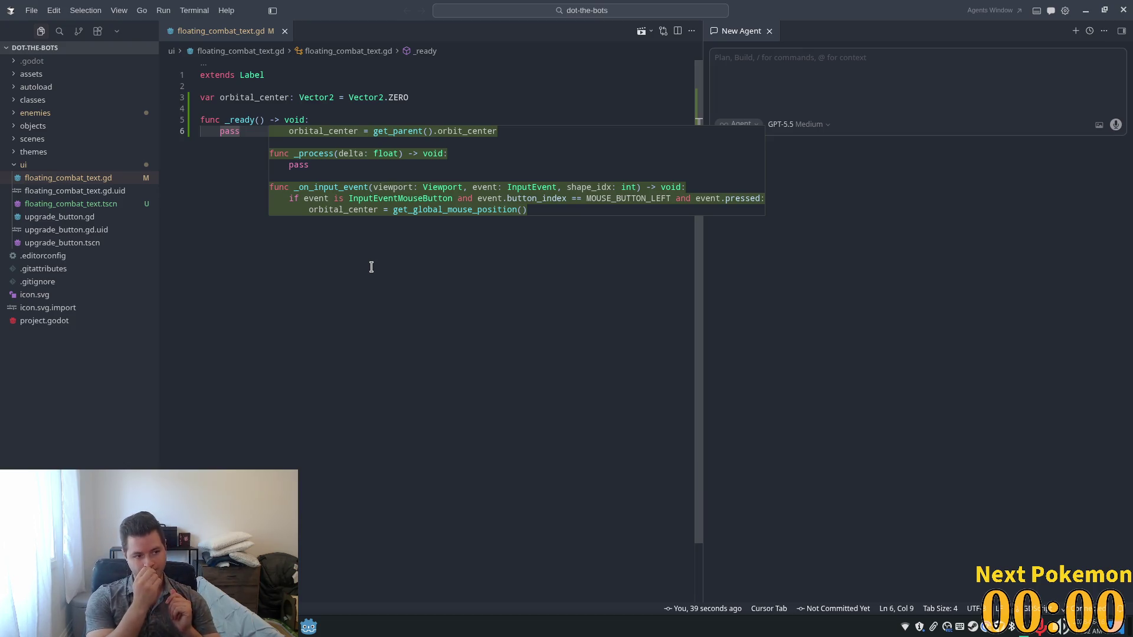
pyautogui.press('Return')
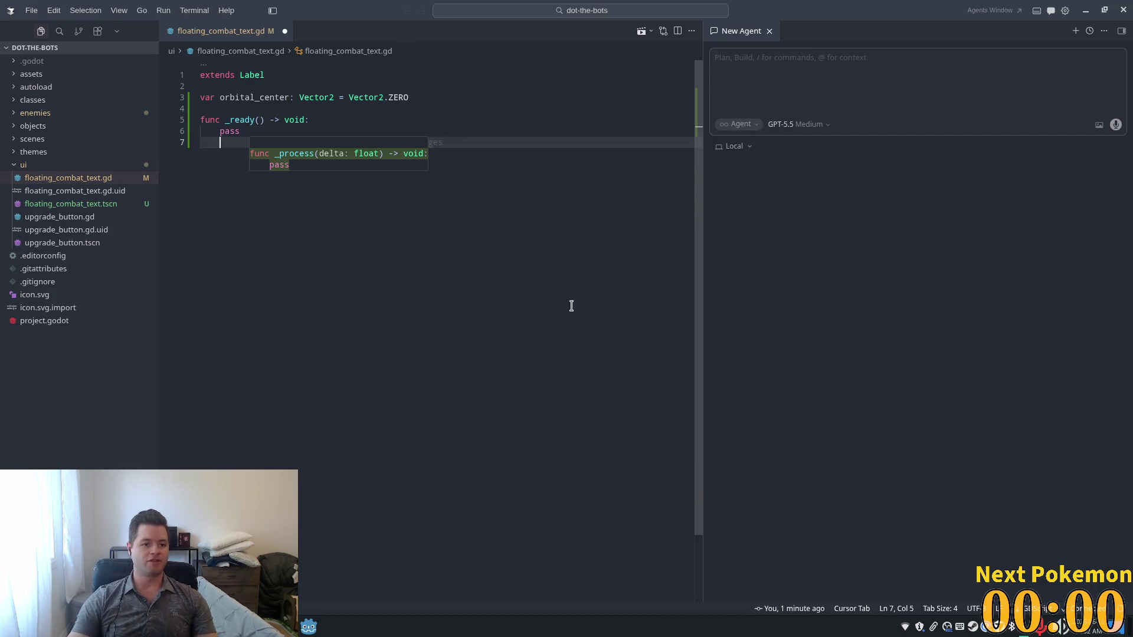
pyautogui.press('BackSpace')
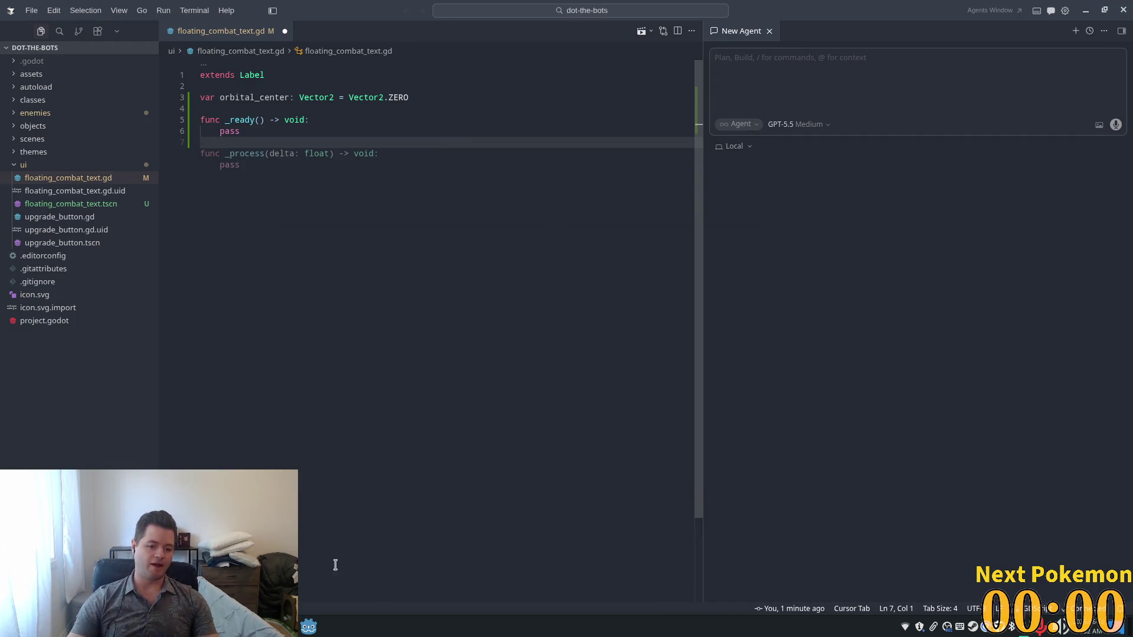
pyautogui.click(311, 627)
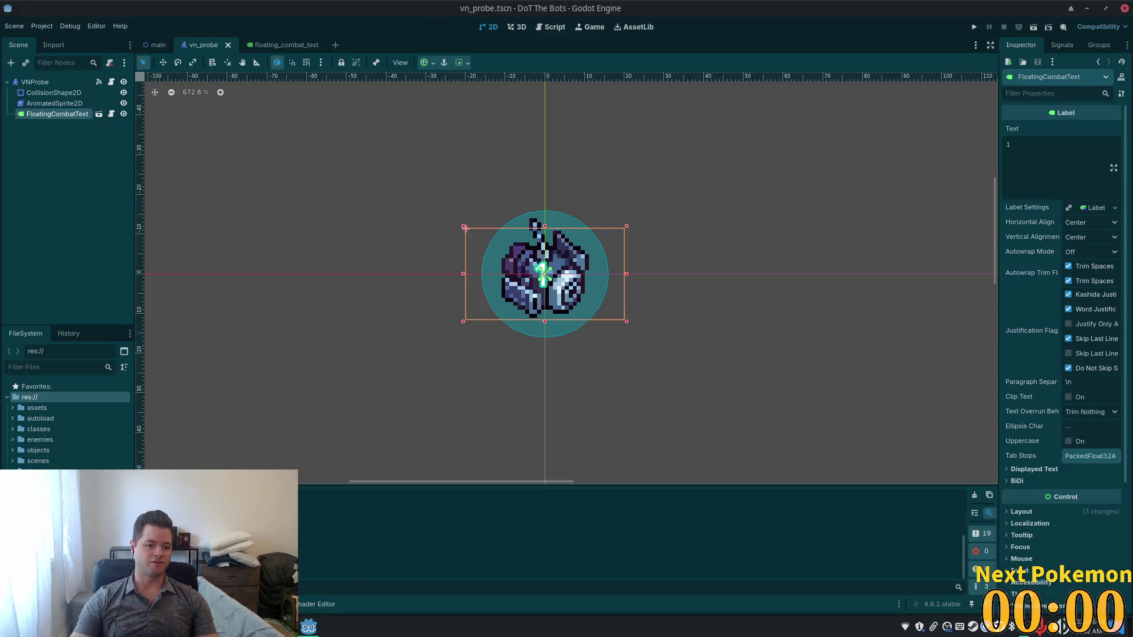
# Step: Run the DoT The Bots project to test the probes orbiting the planet
pyautogui.click(973, 27)
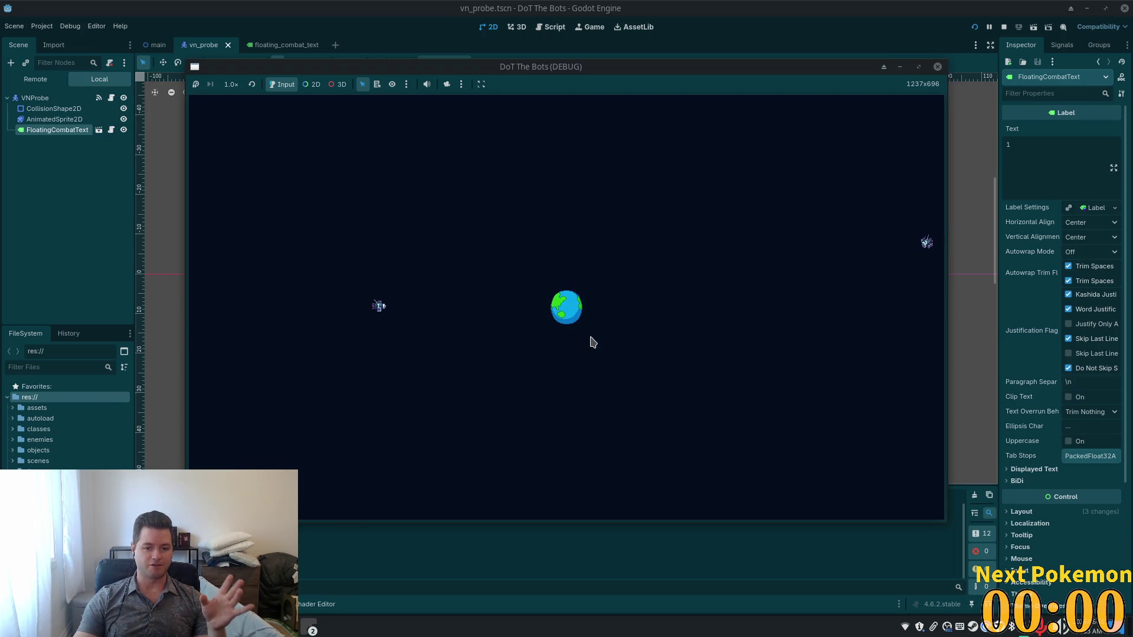
# Step: Destroy four probes approaching Earth: left, right, beside the planet, and left again
pyautogui.click(413, 296)
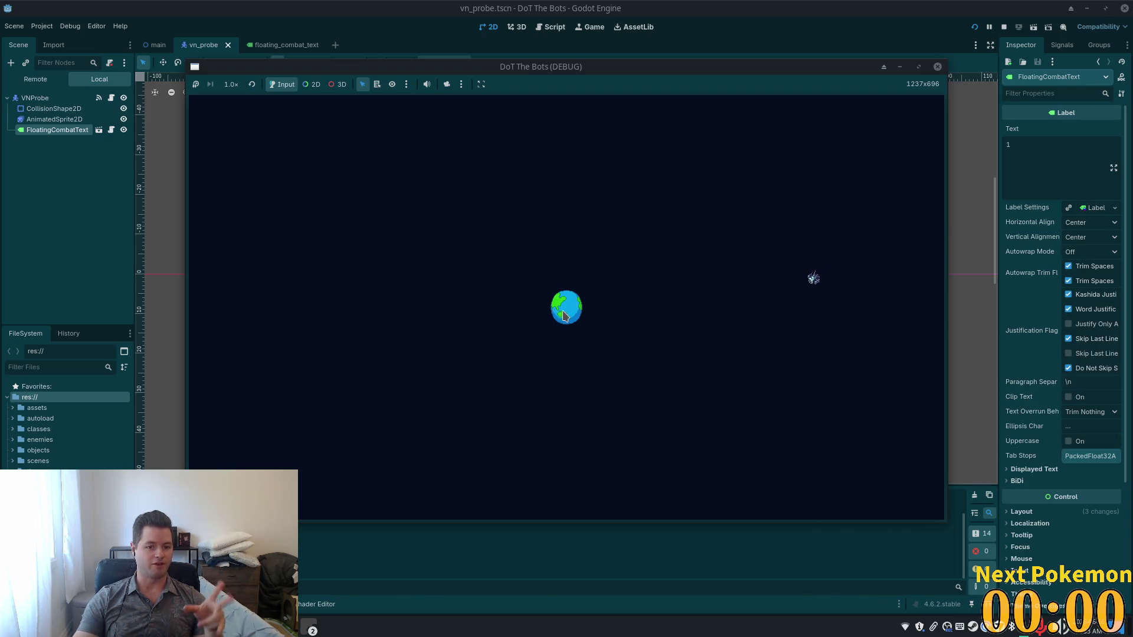
pyautogui.click(700, 315)
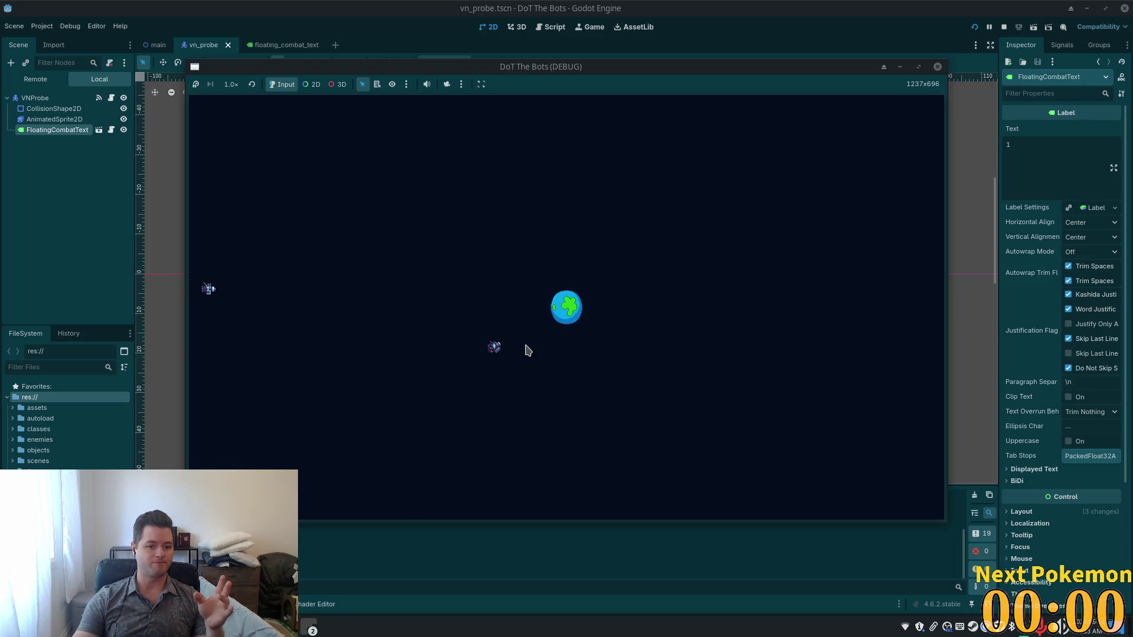
pyautogui.click(534, 286)
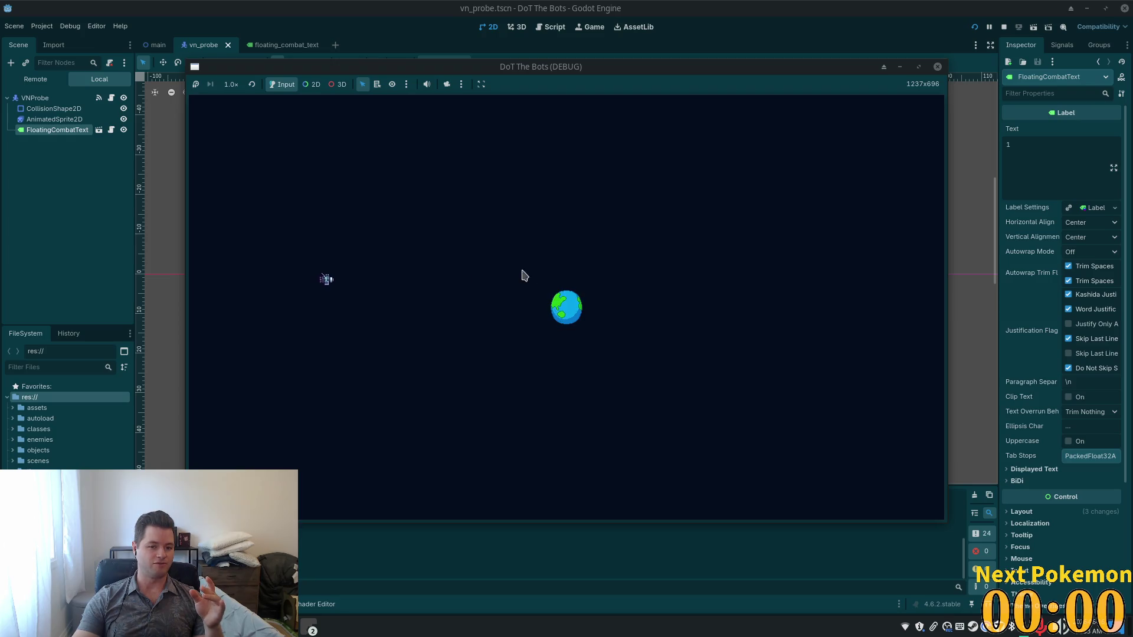
pyautogui.click(360, 284)
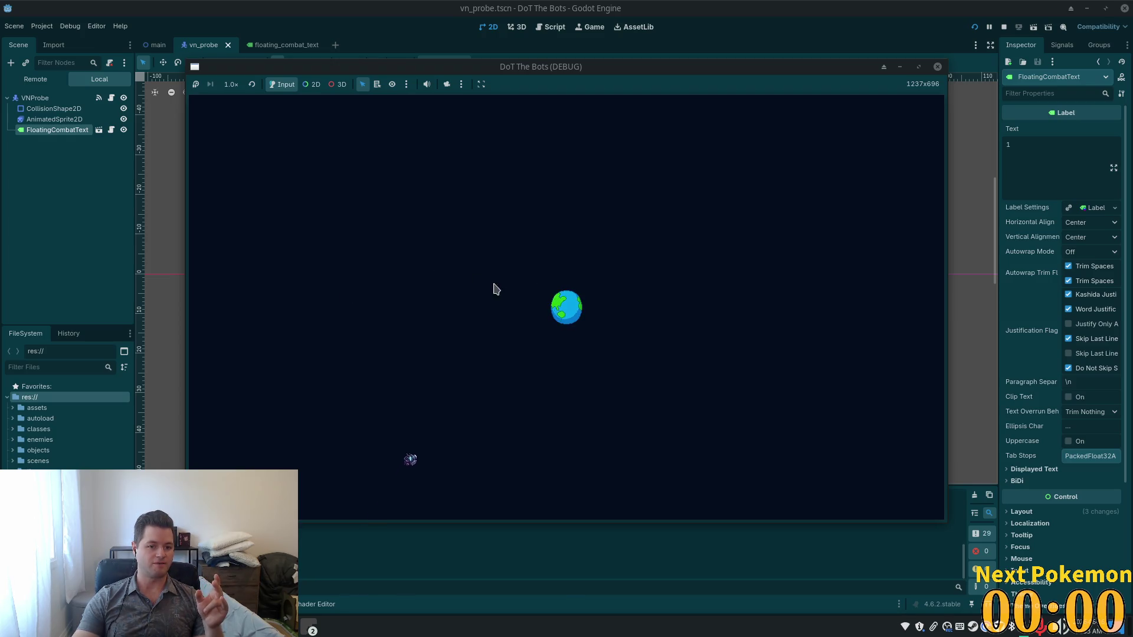
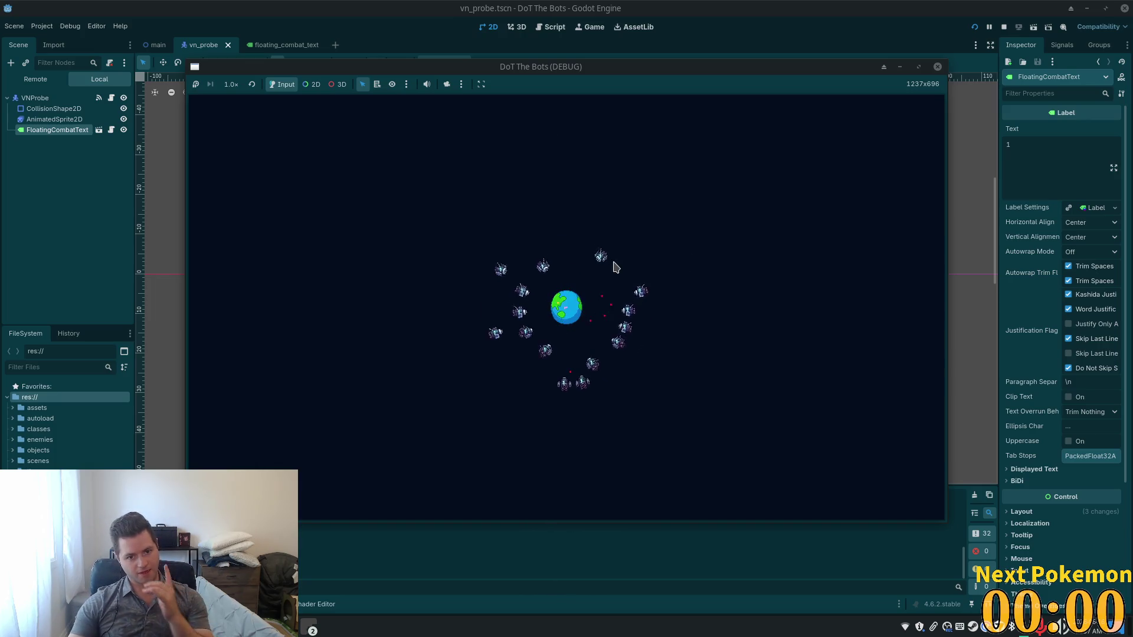
# Step: Stop the game, open the FloatingCombatText scene, and filter FileSystem by 'floating'
pyautogui.press('F8')
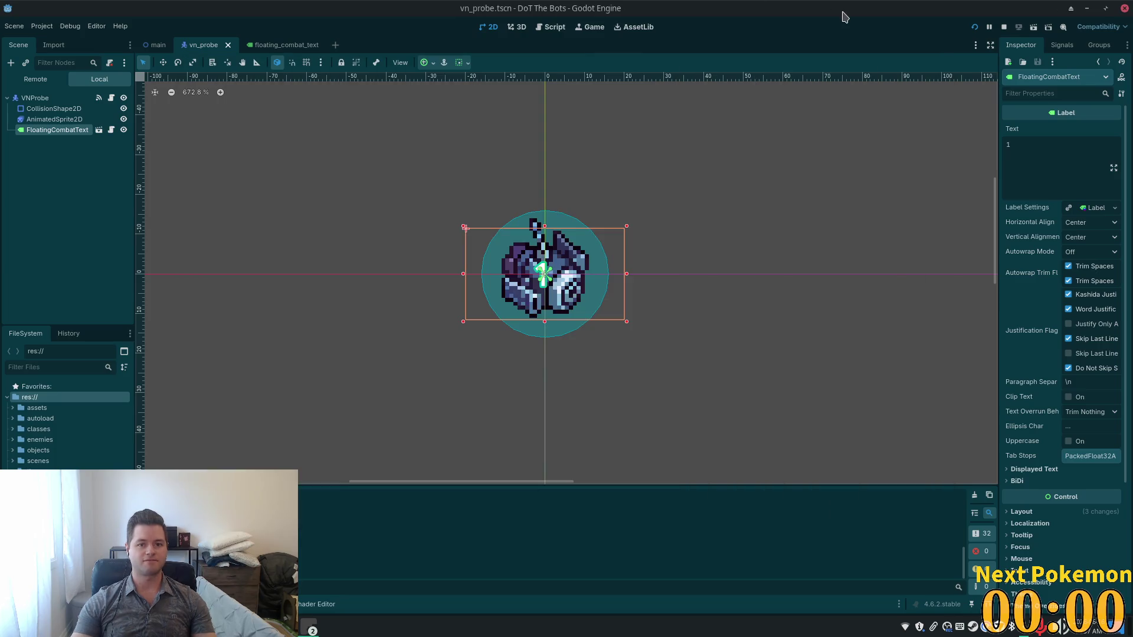
pyautogui.click(99, 130)
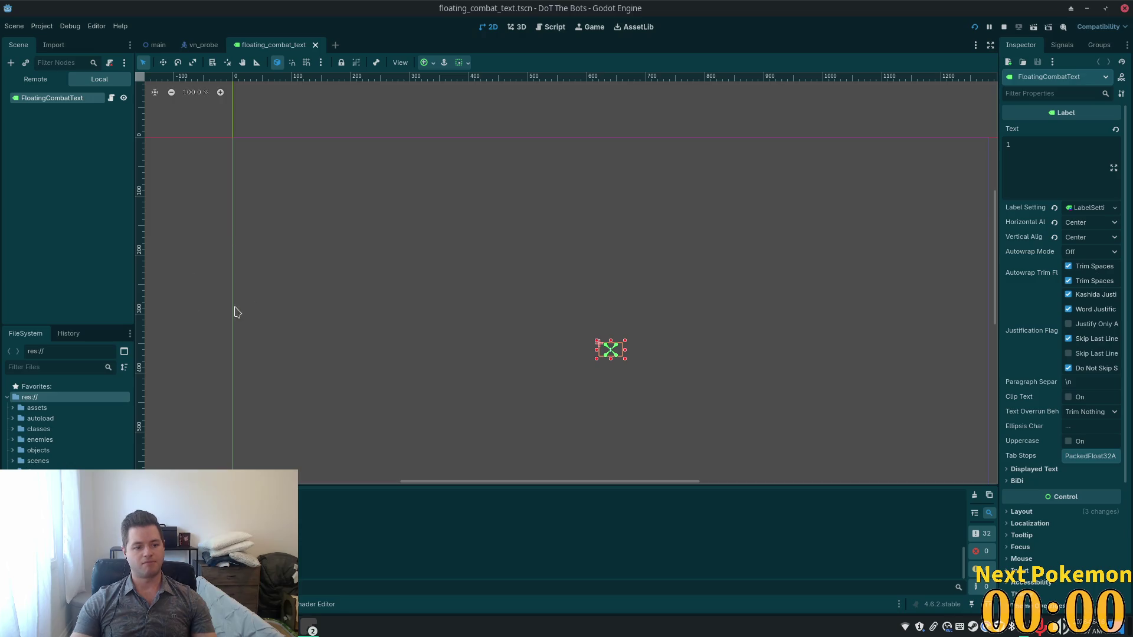
pyautogui.click(42, 364)
pyautogui.write('floating')
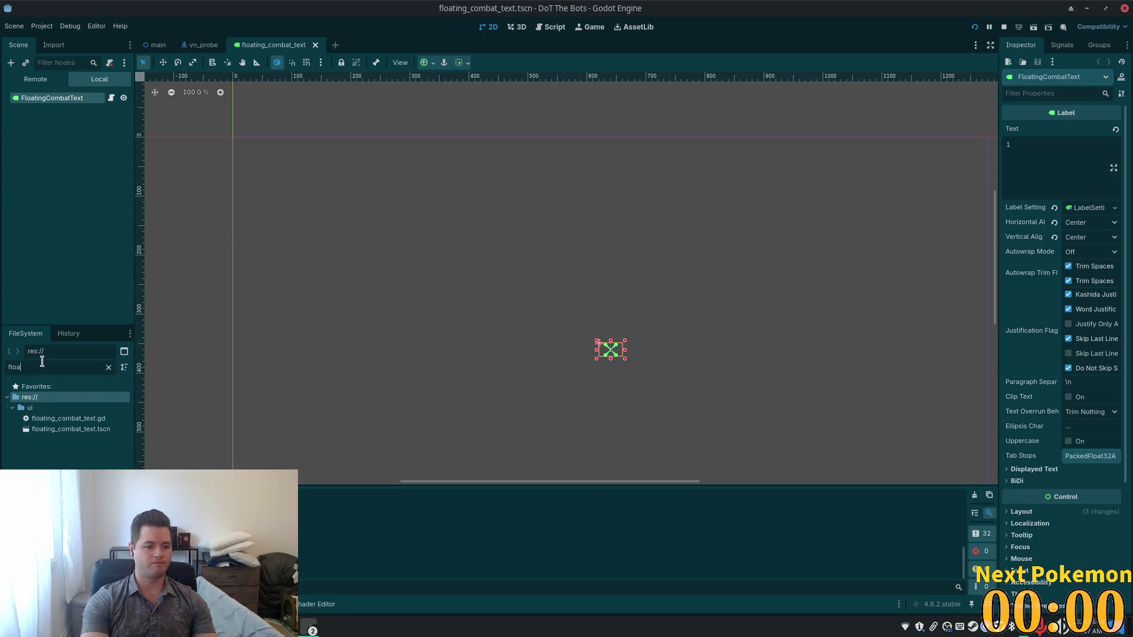